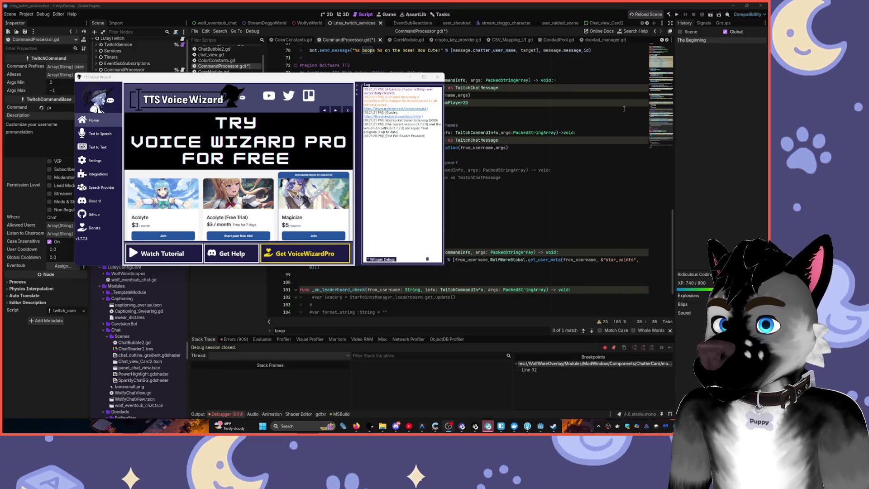
- Save the command script, search the project for 9008, and open the TTSManager.gd websocket URL match
click(678, 15)
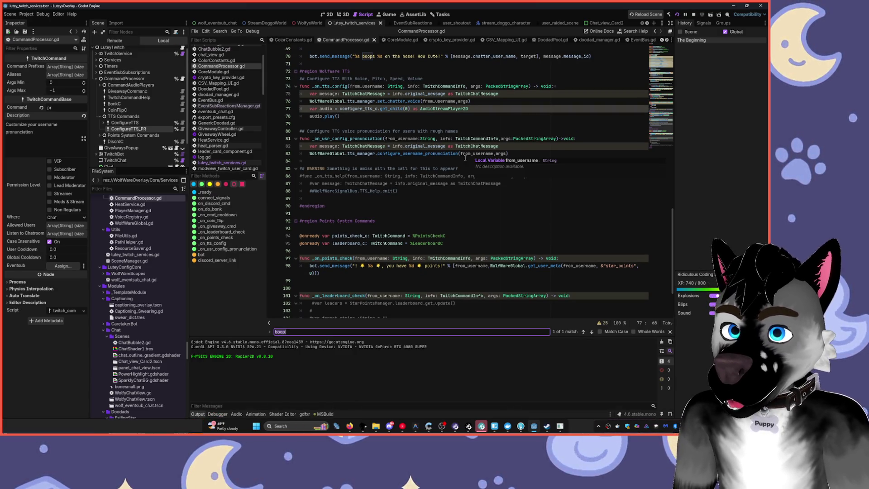
key(ctrl+shift+f)
text(9008)
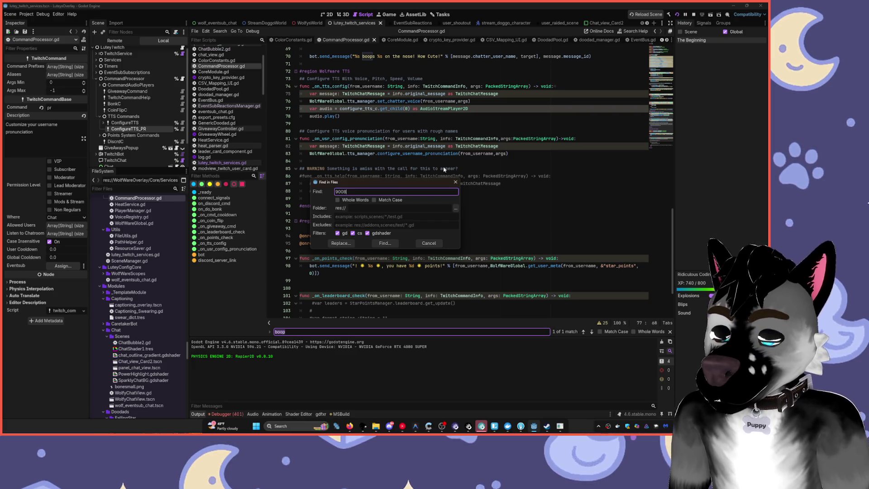
key(Return)
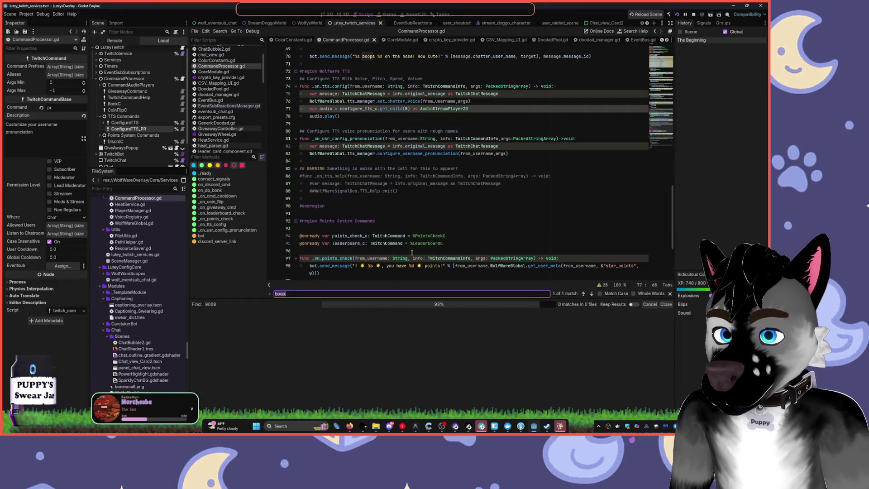
click(276, 320)
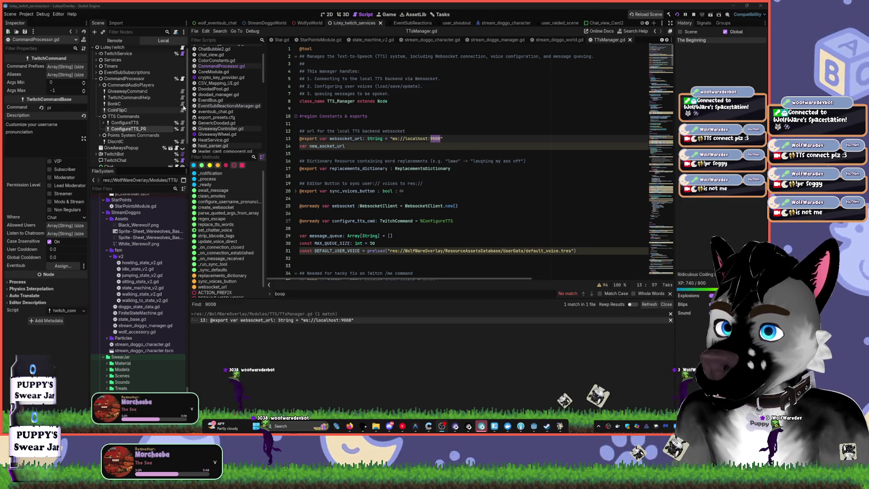
- Follow tts_manager from CommandProcessor.gd to its WolfWareGlobal.gd declaration and highlight its uses
click(182, 79)
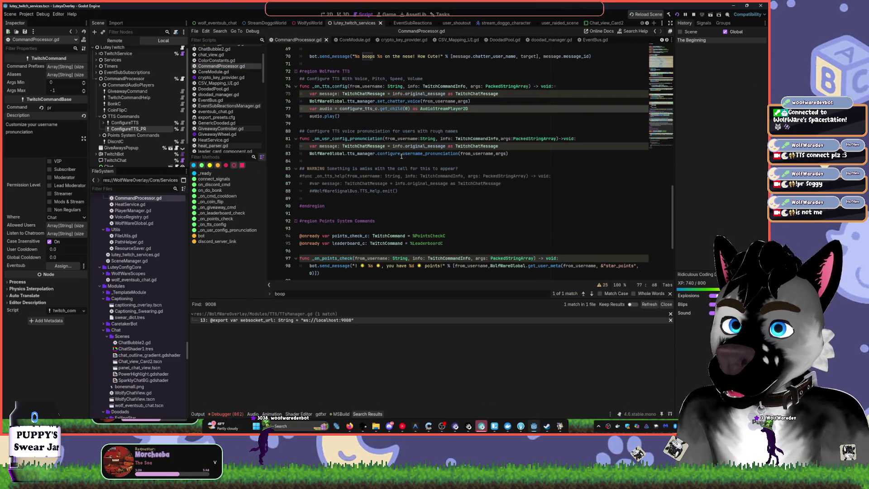
ctrl+click(356, 153)
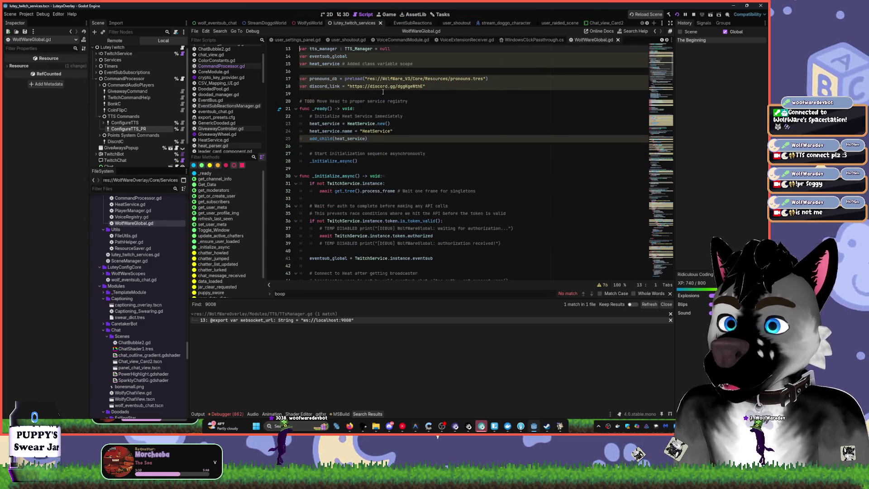
scroll(382, 103, up, 4)
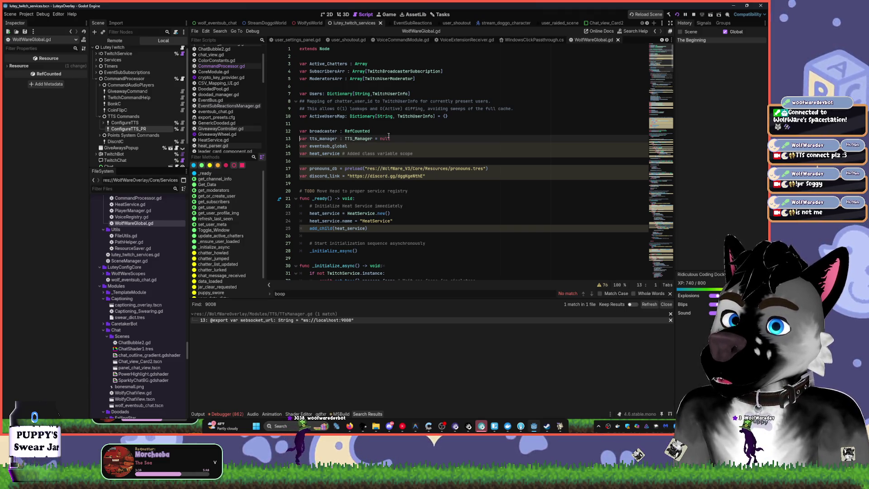
double_click(326, 139)
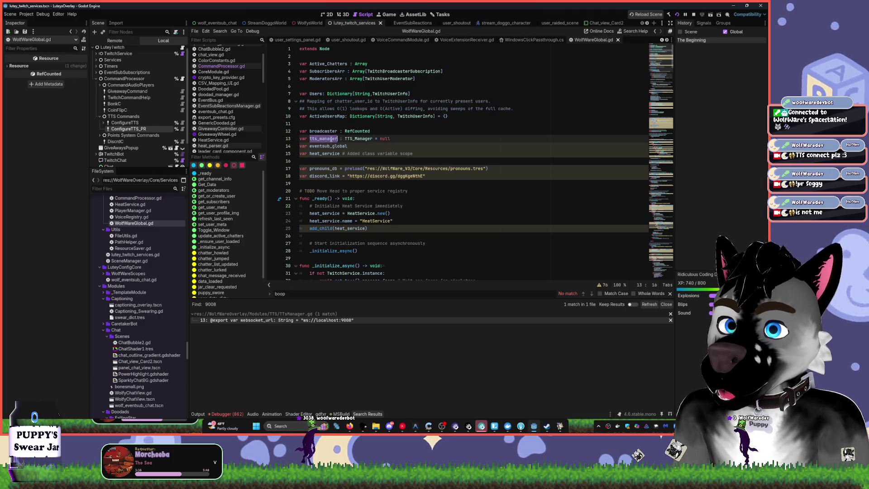
scroll(425, 173, down, 9)
scroll(485, 184, down, 4)
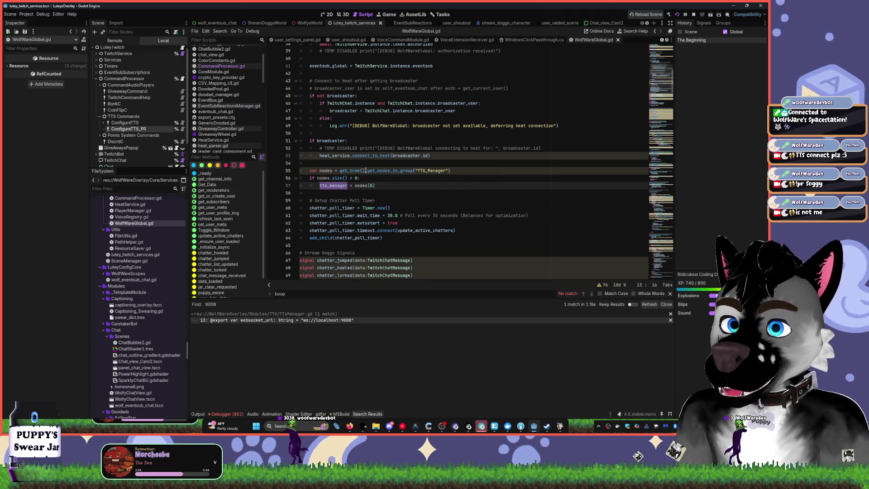
scroll(366, 171, up, 5)
scroll(379, 174, up, 8)
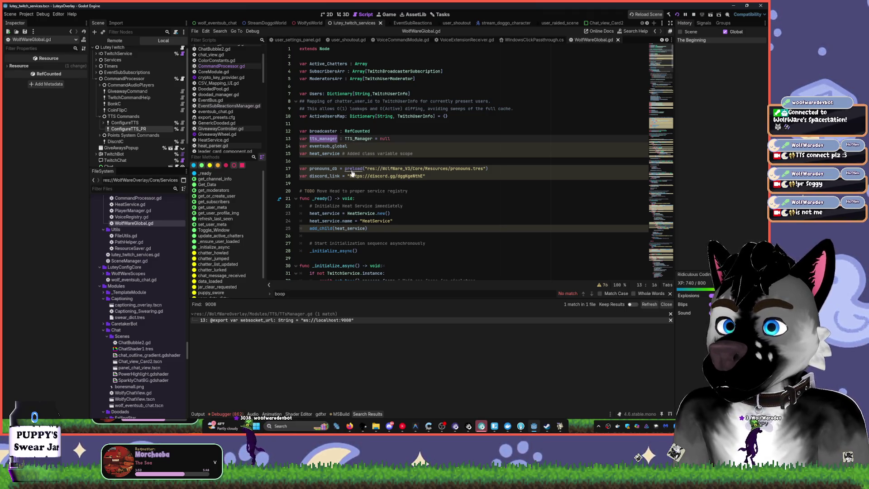
- Reselect tts_manager on line 13 to review where it's assigned, then clear the selection
click(353, 161)
double_click(333, 140)
scroll(428, 178, down, 8)
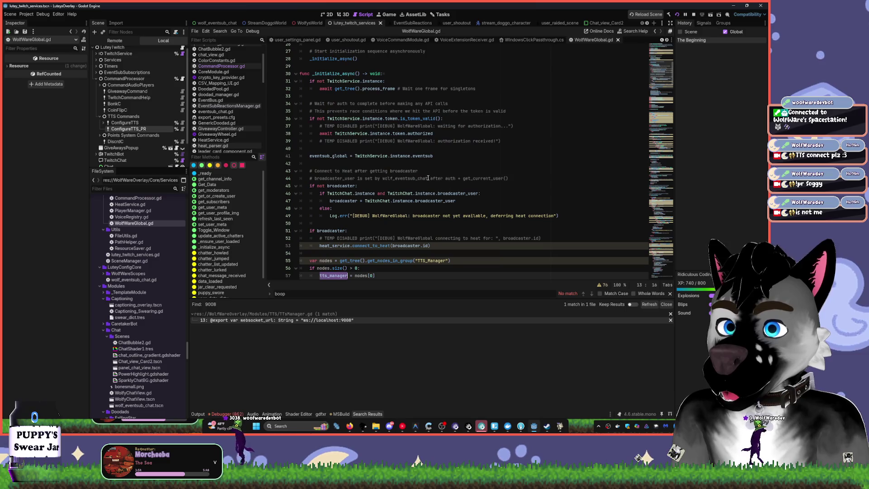
scroll(443, 183, up, 6)
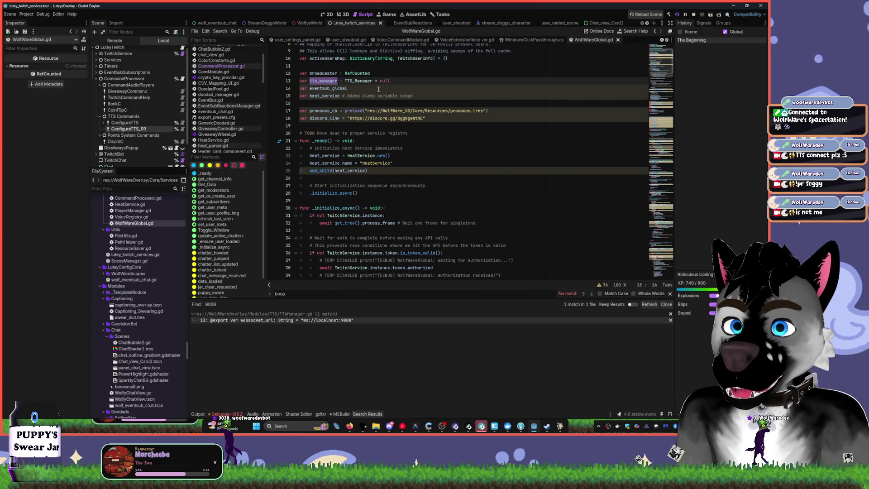
click(398, 77)
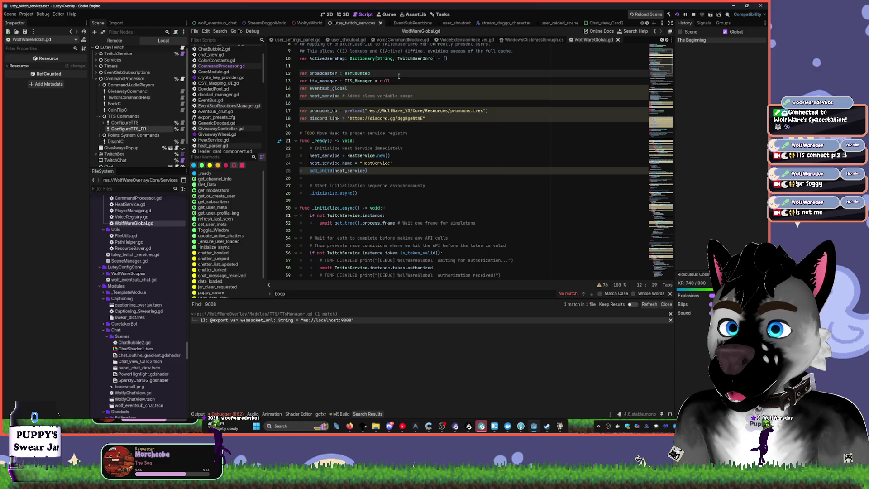
scroll(400, 76, up, 3)
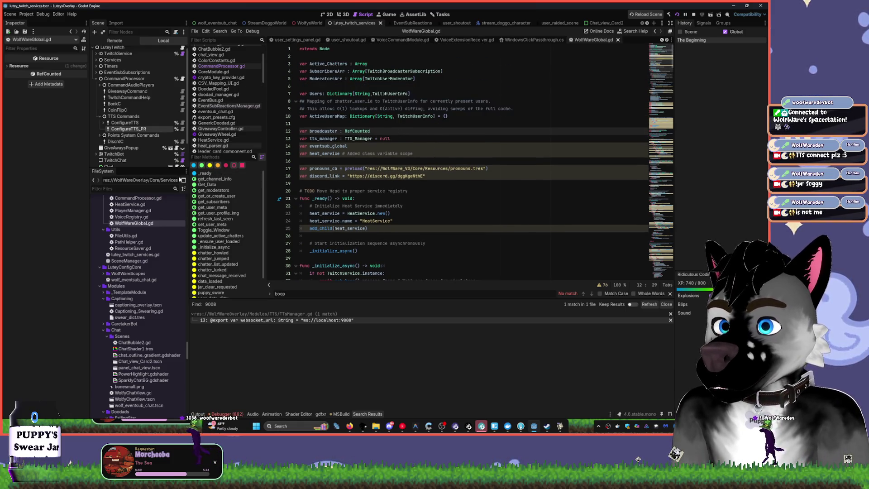
click(167, 187)
- Filter files by 'tts', open TTSManager.gd, and review the is_editor_hint and configure_tts_cmd block
text(tts)
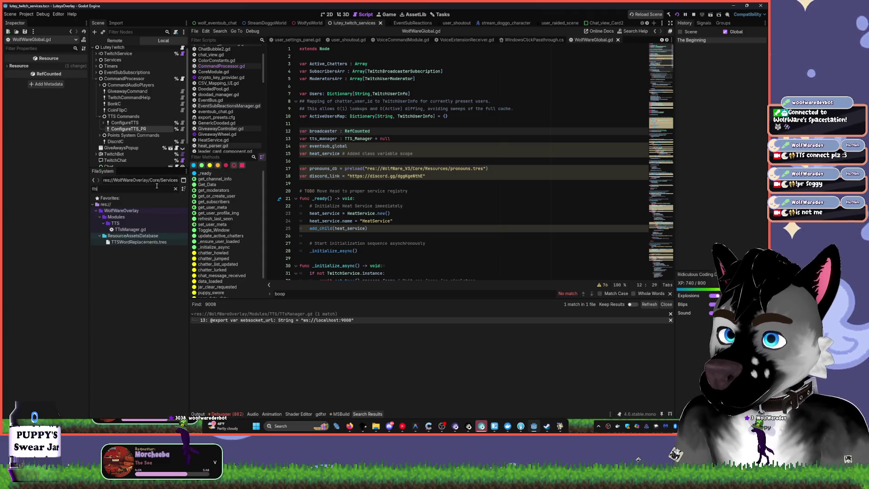
double_click(131, 229)
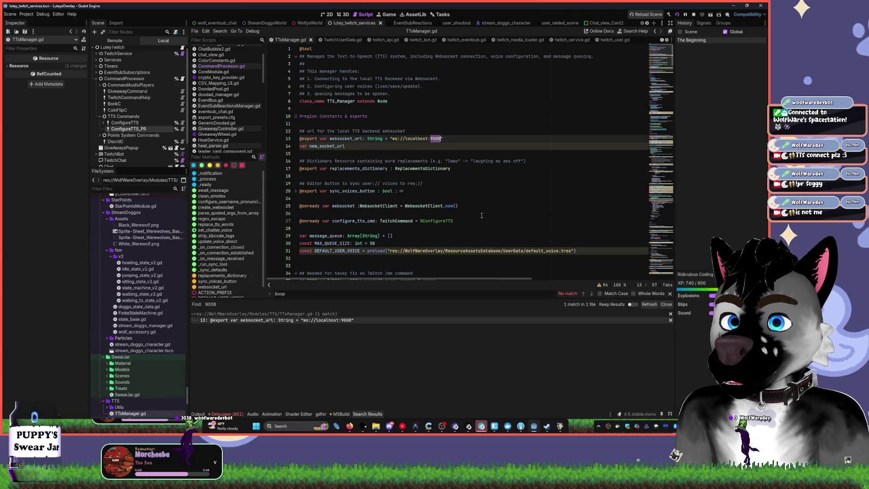
scroll(452, 215, down, 6)
click(349, 206)
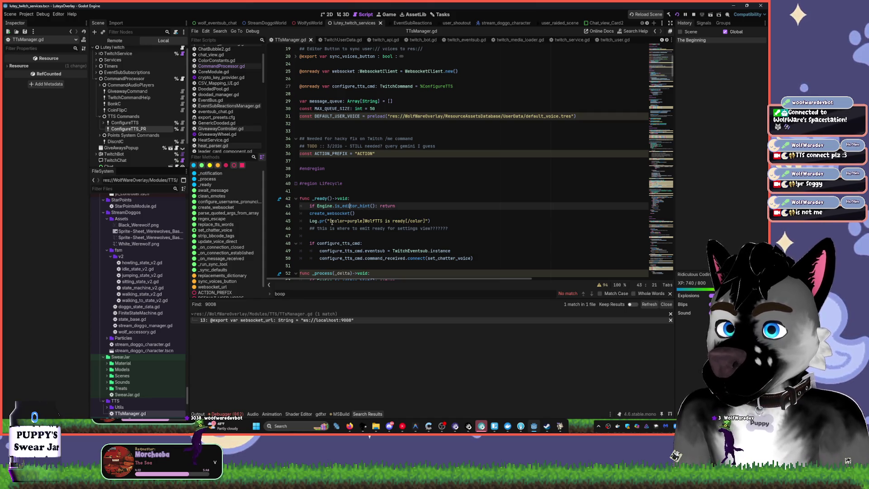
scroll(327, 225, down, 3)
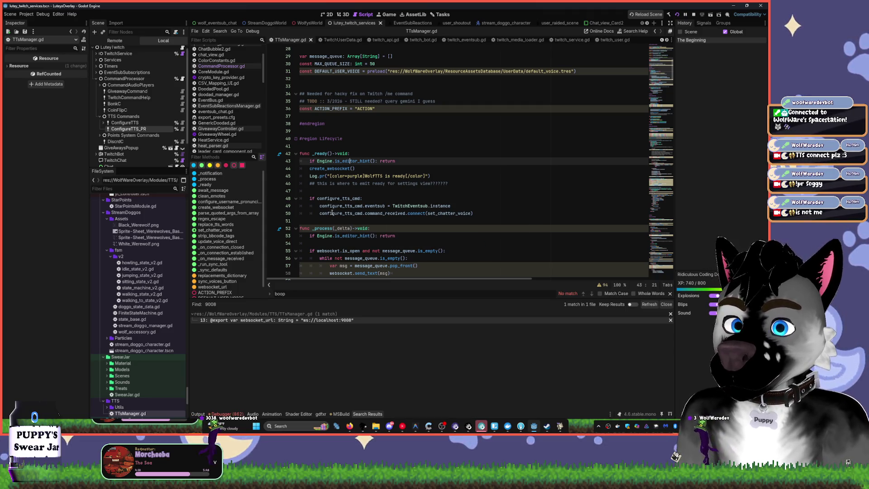
scroll(350, 221, down, 2)
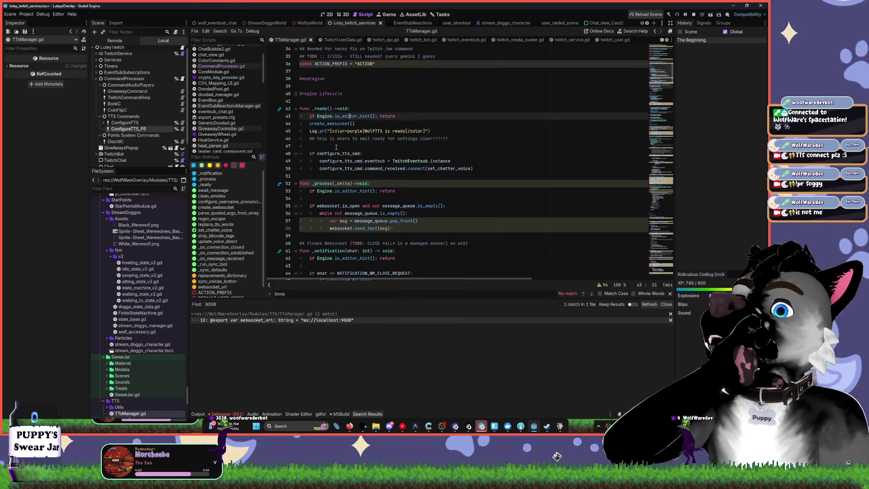
click(296, 155)
click(297, 155)
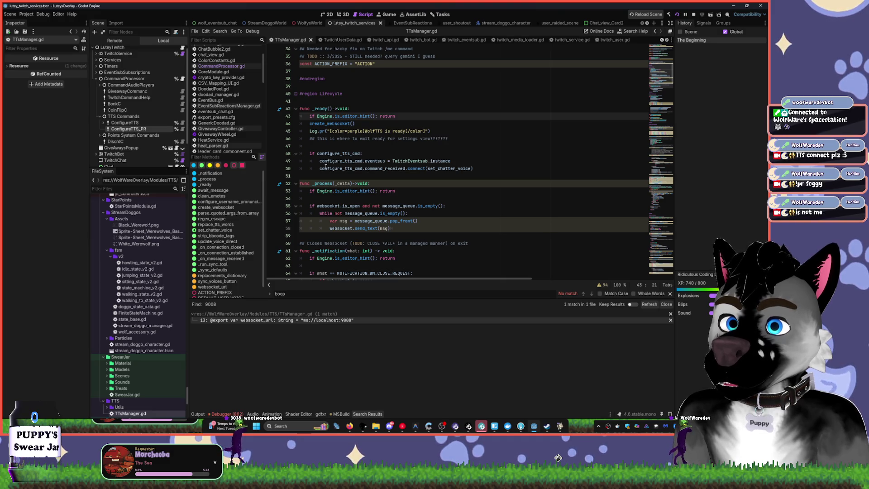
click(308, 162)
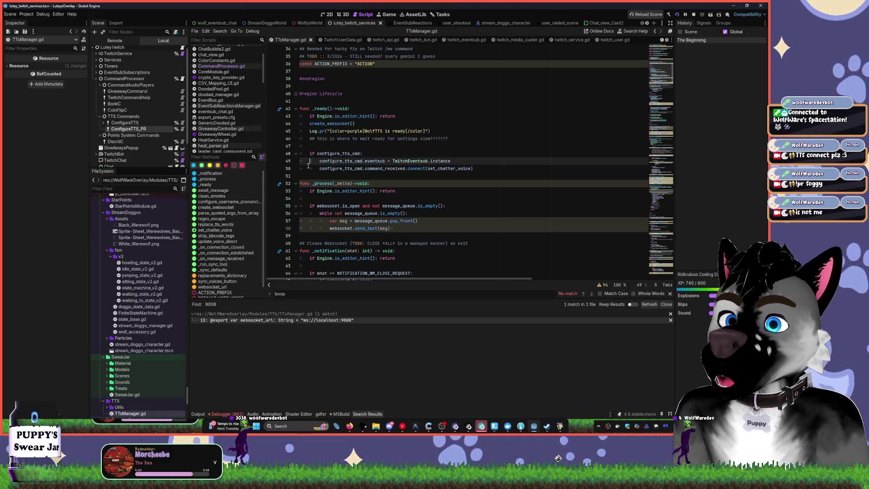
- Highlight every use of configure_tts_cmd and locate its line 27 declaration
double_click(340, 153)
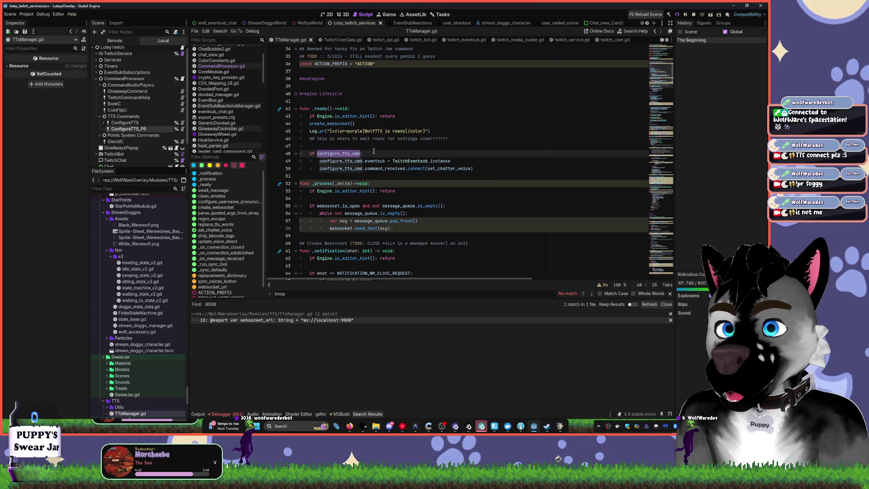
scroll(372, 153, up, 8)
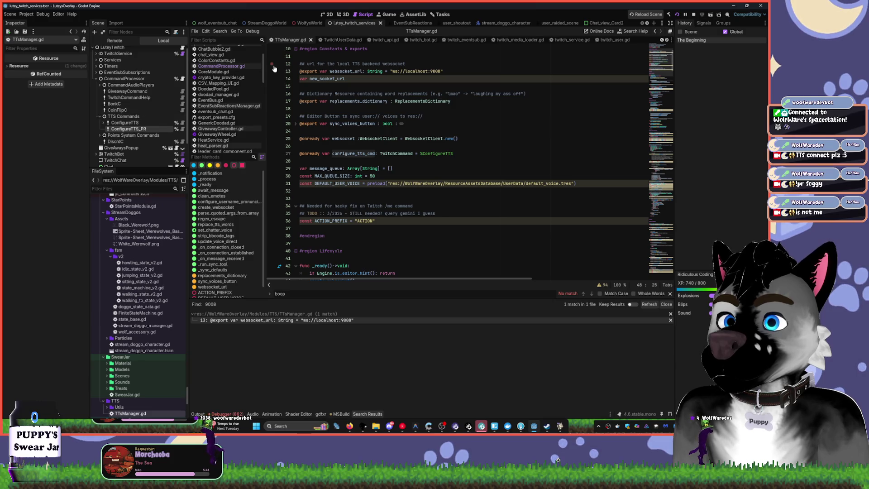
scroll(122, 122, down, 2)
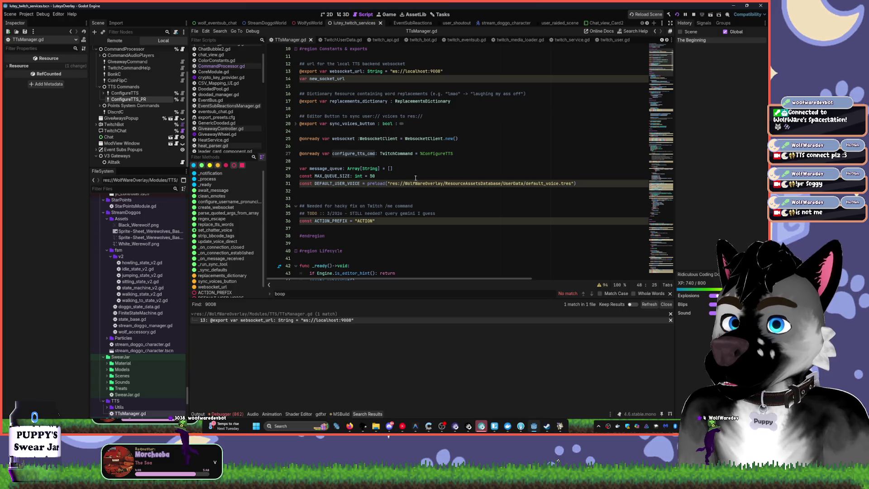
scroll(404, 181, down, 7)
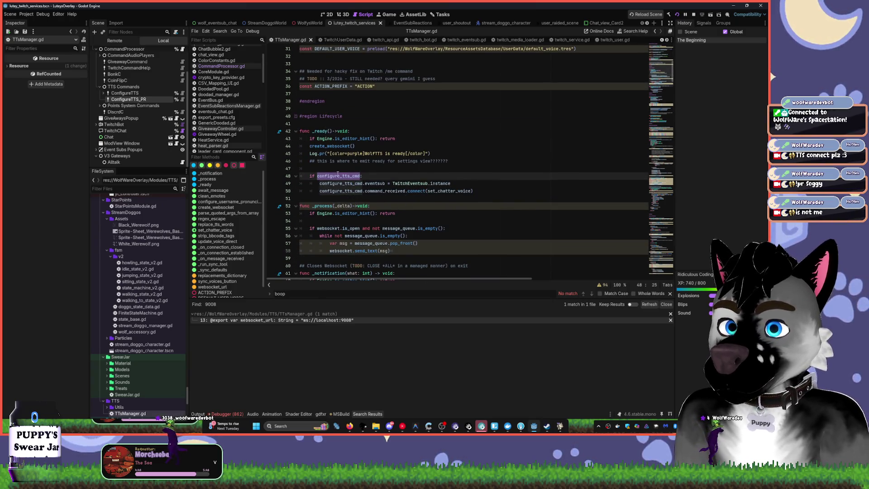
scroll(342, 171, up, 6)
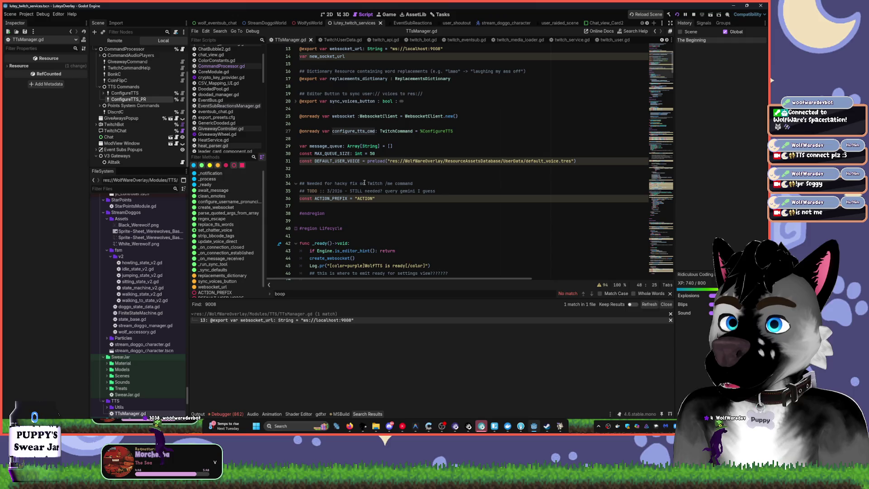
click(404, 131)
scroll(403, 132, down, 8)
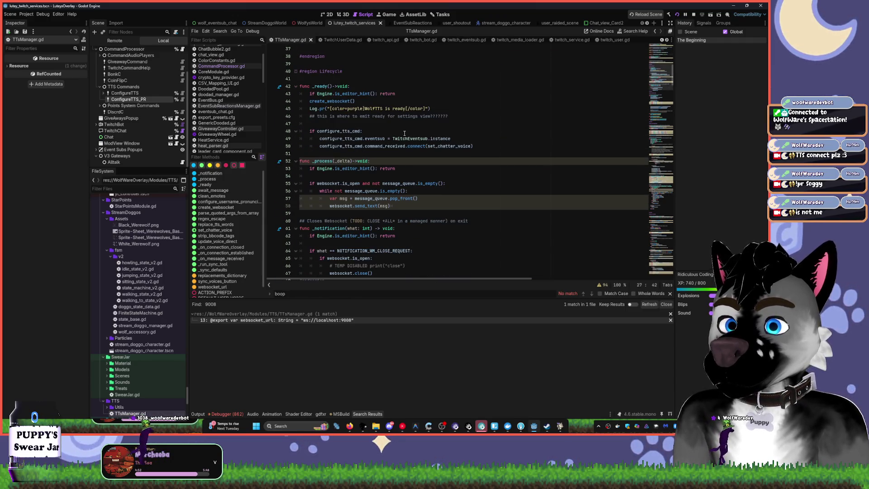
scroll(404, 133, up, 6)
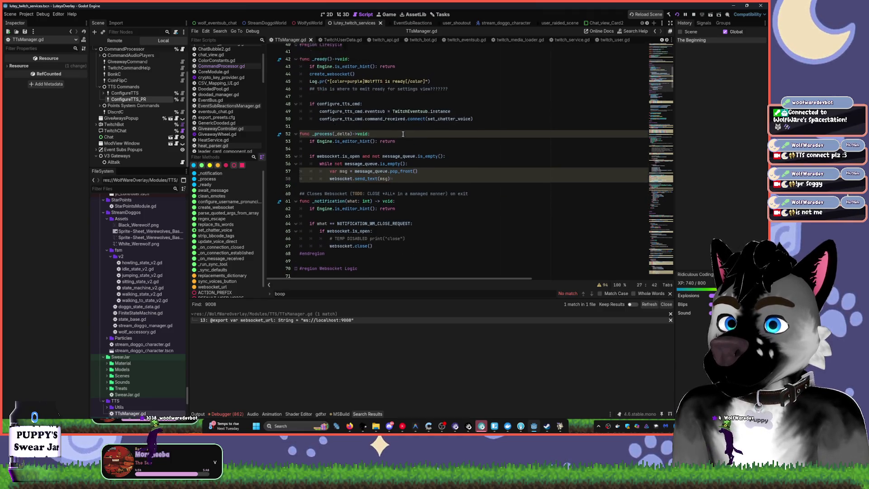
scroll(403, 134, up, 2)
- Select configure_tts_cmd on line 27, then select the ConfigureTTS node in the Scene dock
double_click(353, 131)
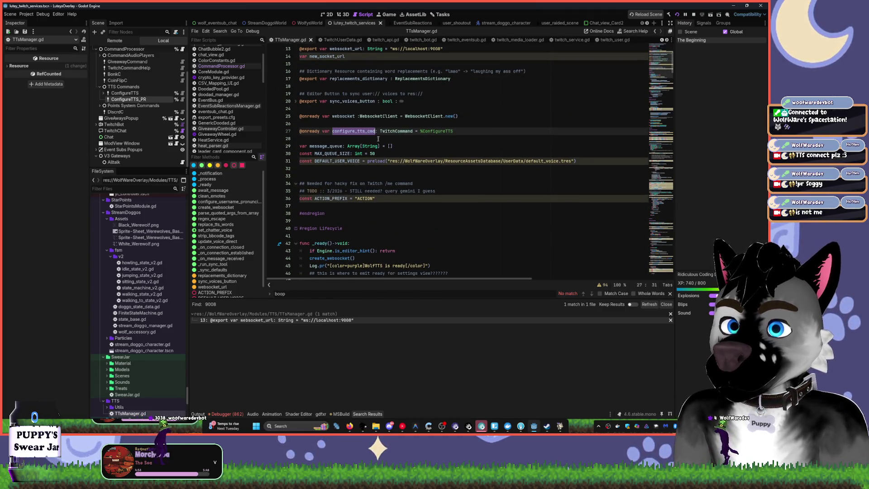
scroll(438, 151, down, 2)
scroll(438, 152, down, 5)
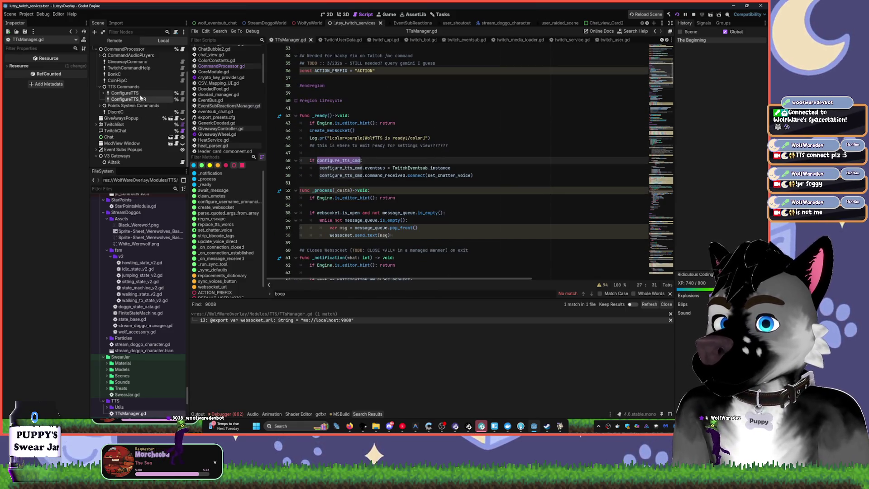
scroll(358, 133, up, 6)
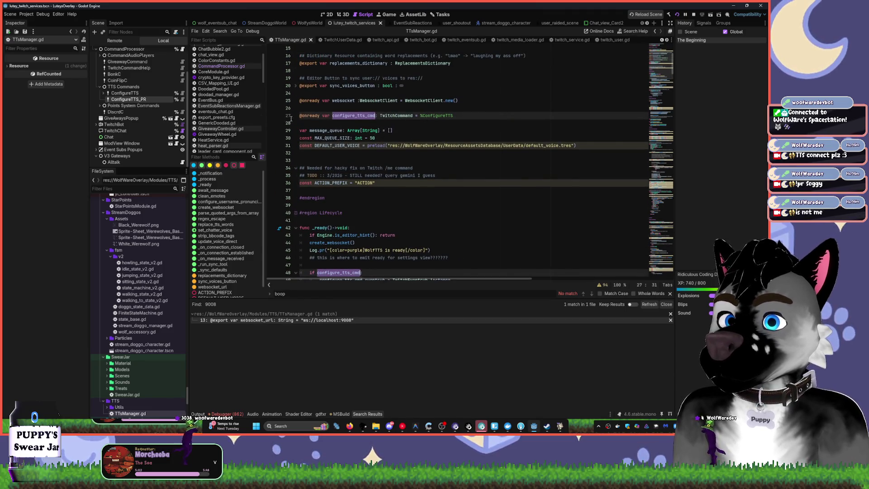
click(131, 93)
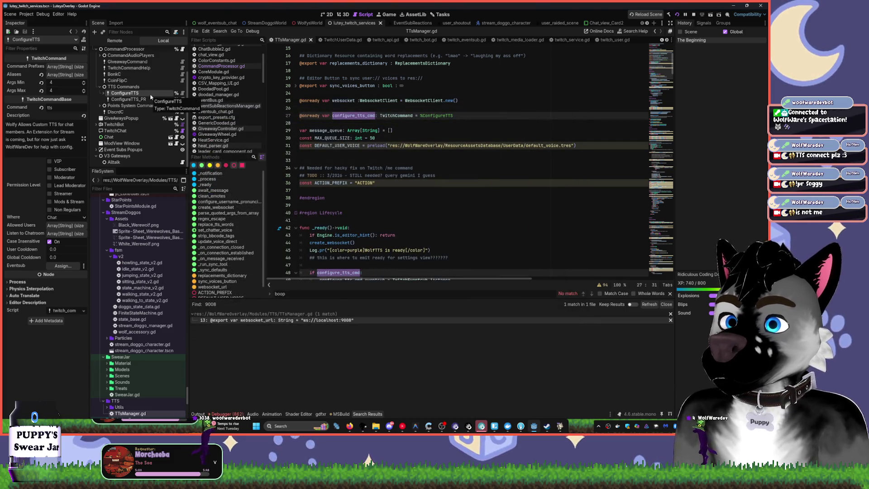
- Rename ConfigureTTS to ConfigureTTSCommand, paste the new name over %ConfigureTTS on line 27, and save
double_click(154, 93)
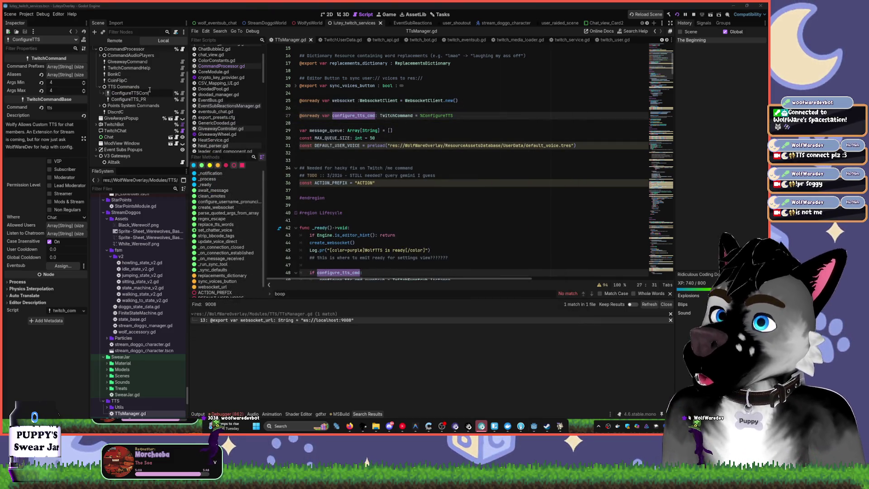
key(Return)
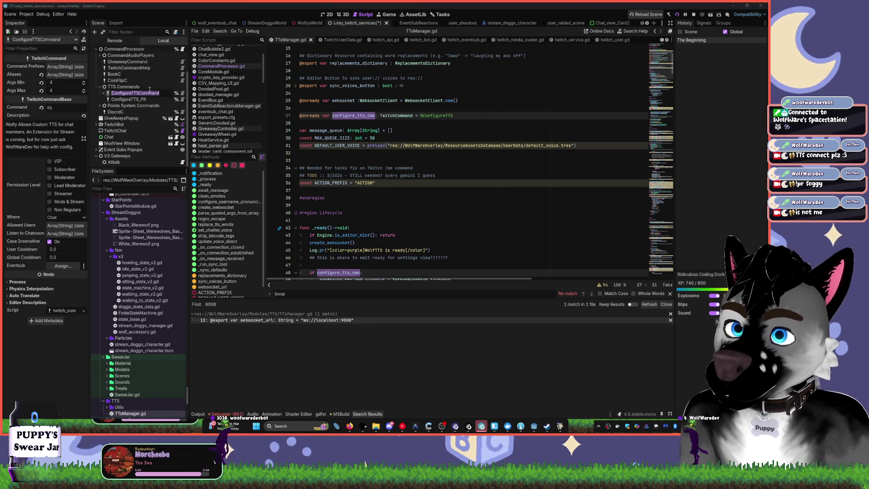
double_click(434, 115)
text(ConfigureTTSCommand)
click(513, 101)
key(ctrl+s)
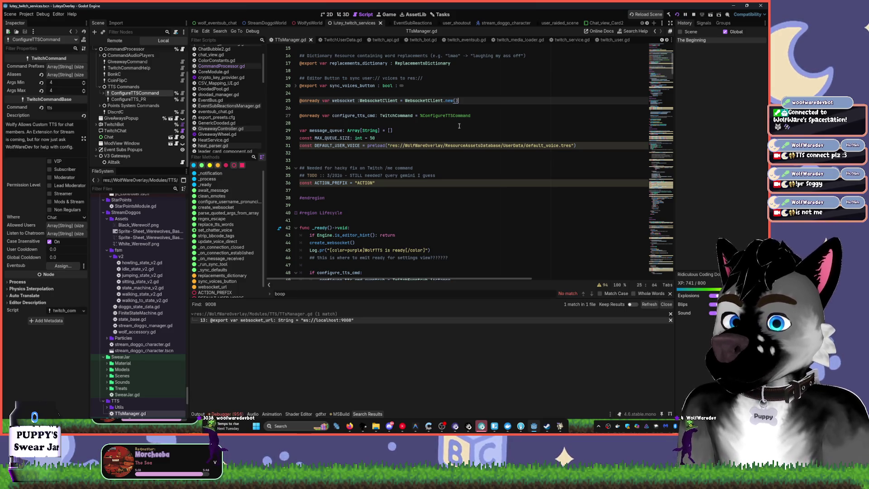
scroll(459, 125, down, 10)
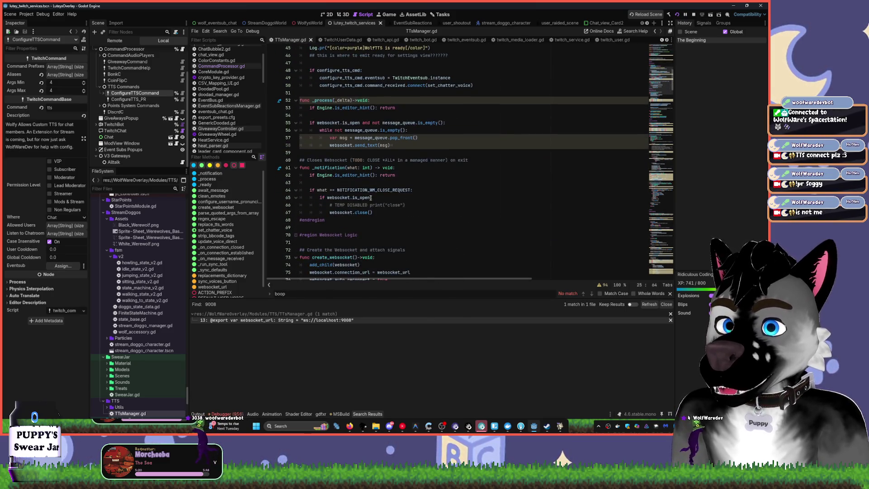
scroll(371, 197, down, 3)
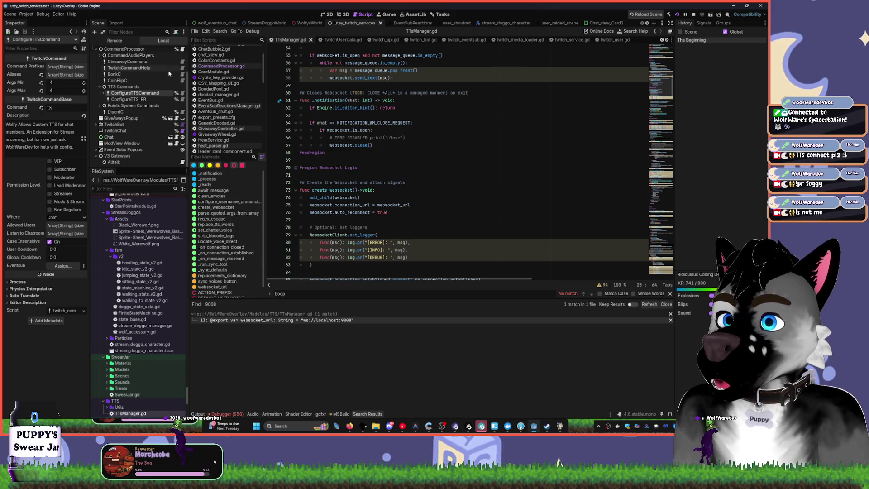
click(183, 49)
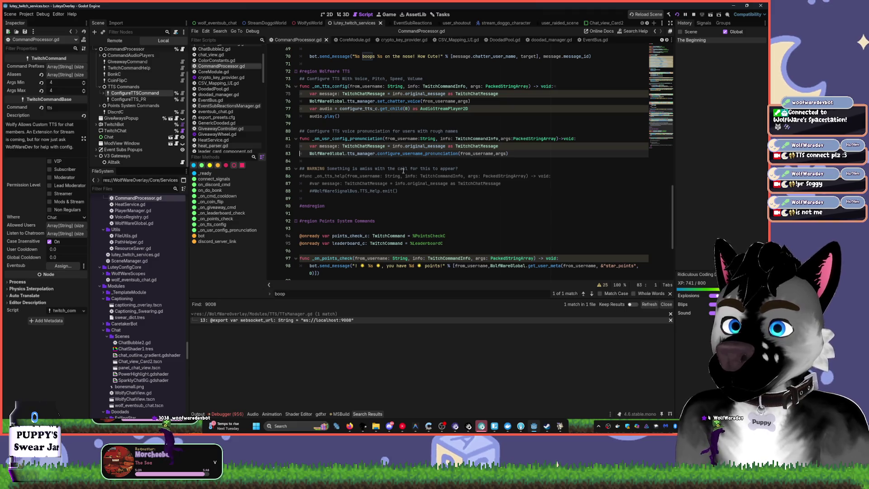
- Set breakpoints at CommandProcessor.gd line 83 and configure_username_pronunciation lines 168 and 170
scroll(403, 171, down, 3)
scroll(348, 225, down, 2)
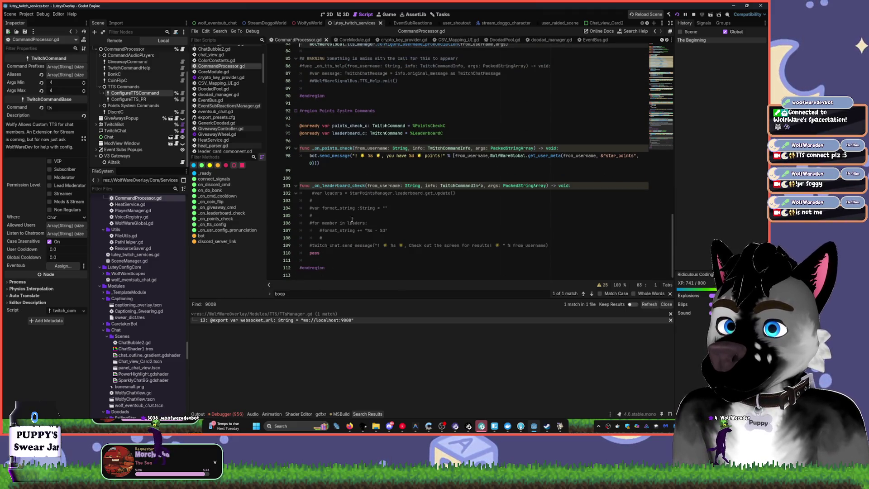
scroll(308, 179, up, 6)
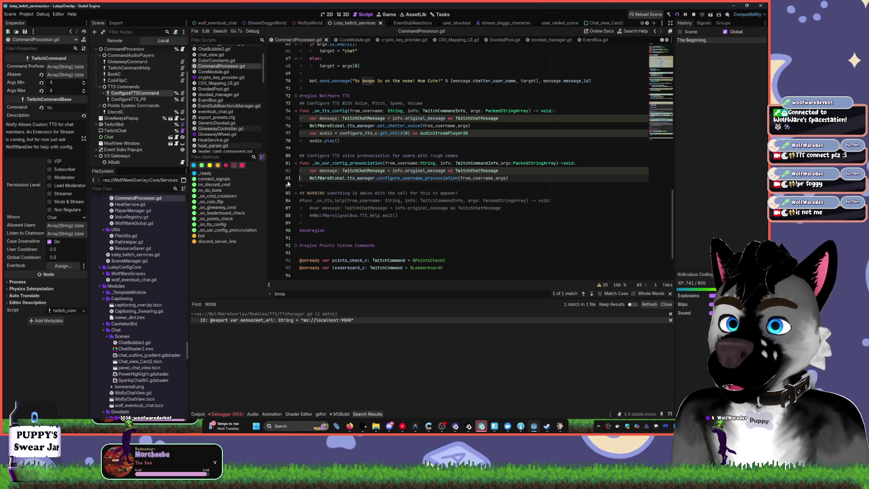
click(272, 179)
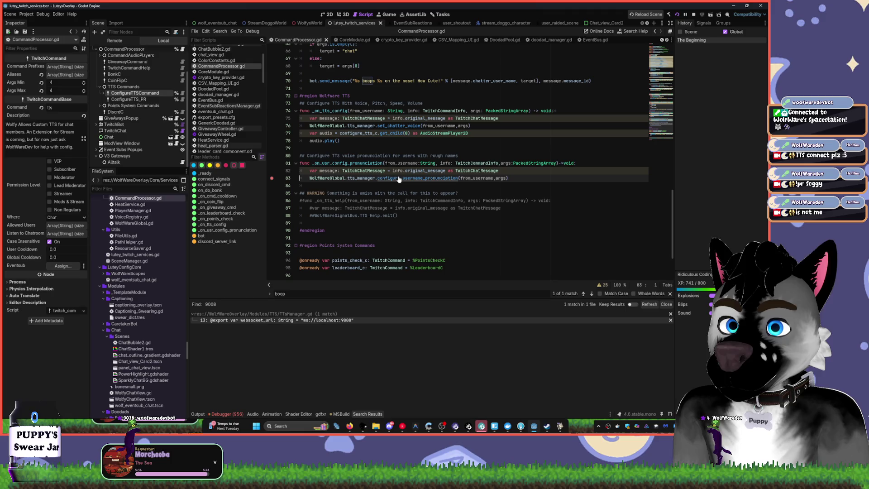
click(442, 178)
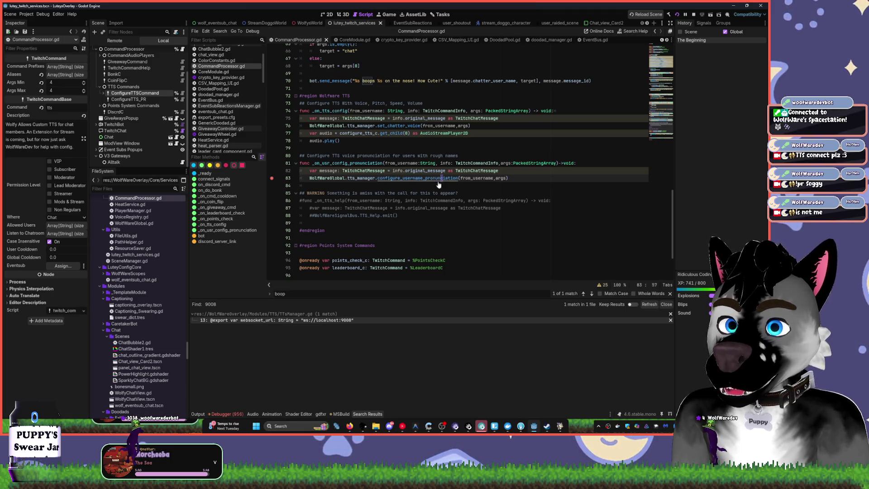
ctrl+click(439, 181)
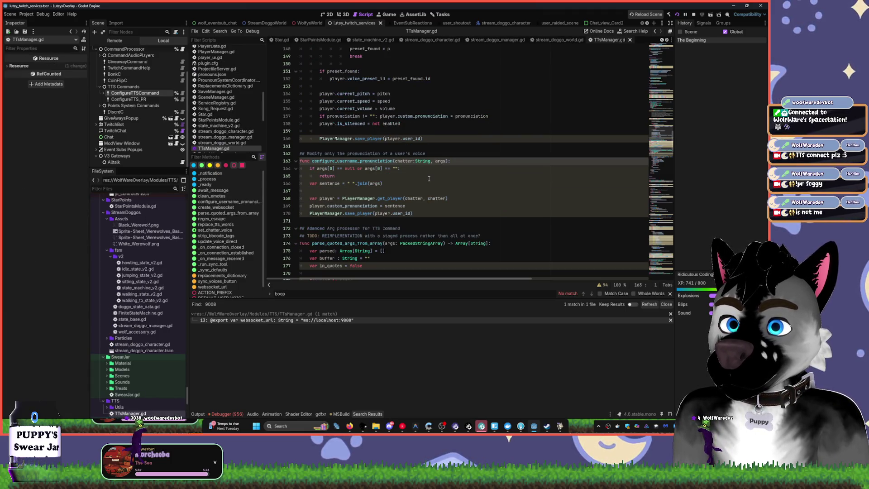
click(271, 199)
click(272, 214)
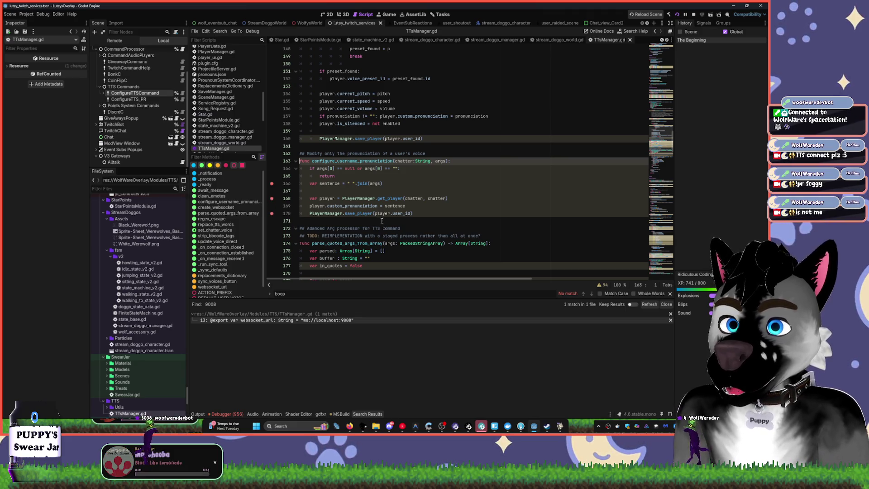
- Run the project, inspect the 'Boop' args at the line 83 break, and continue
click(677, 13)
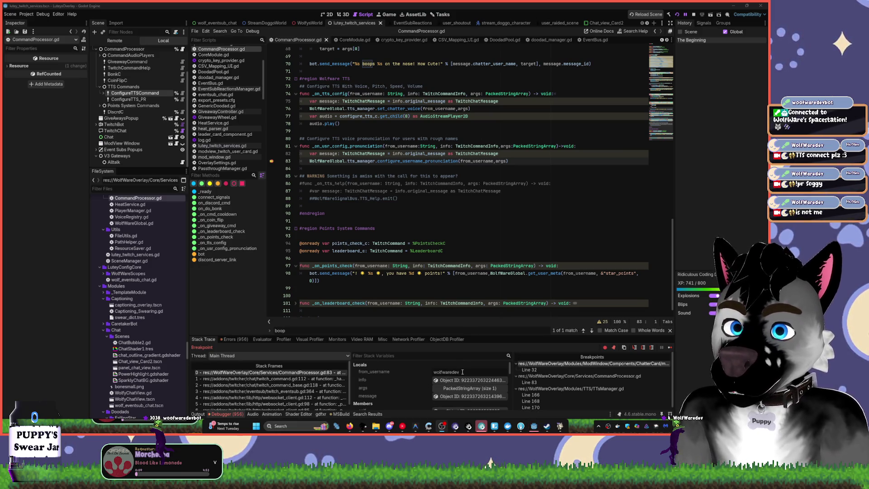
click(452, 388)
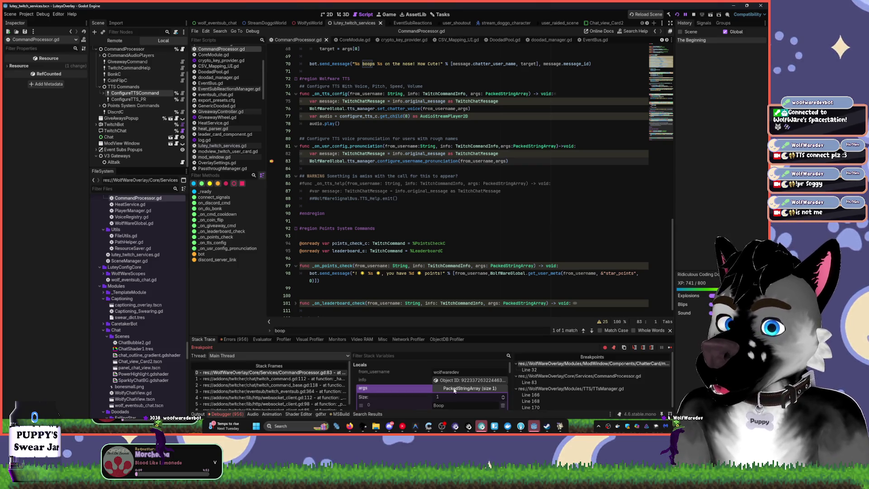
scroll(452, 391, down, 4)
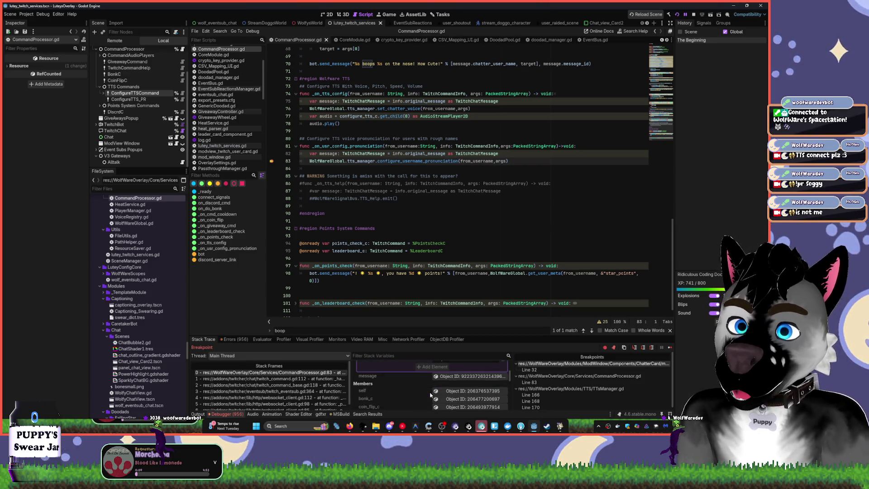
scroll(433, 374, up, 1)
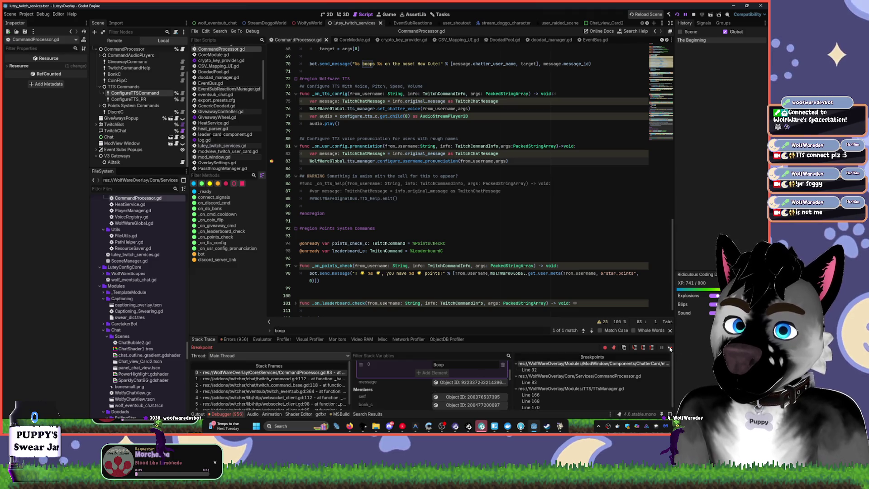
click(669, 348)
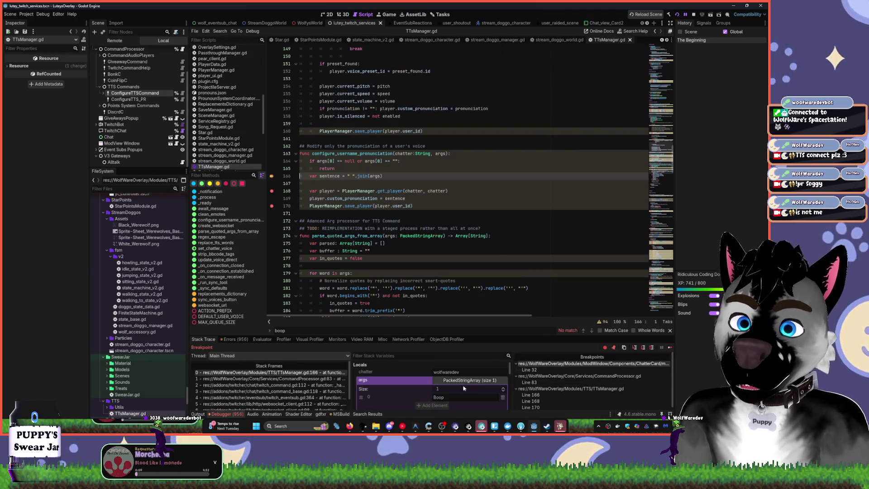
- Continue past the line 168 breakpoint to line 170, select the save_player call, then bring up YouTube Music
click(670, 348)
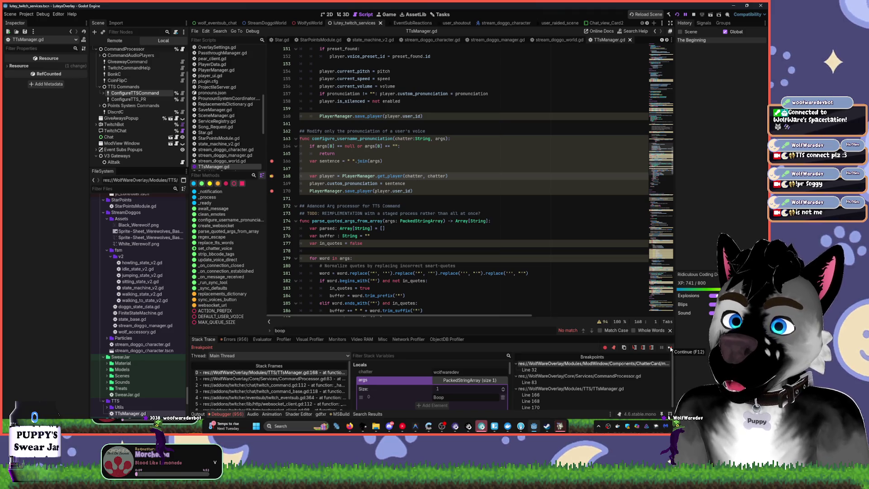
click(670, 348)
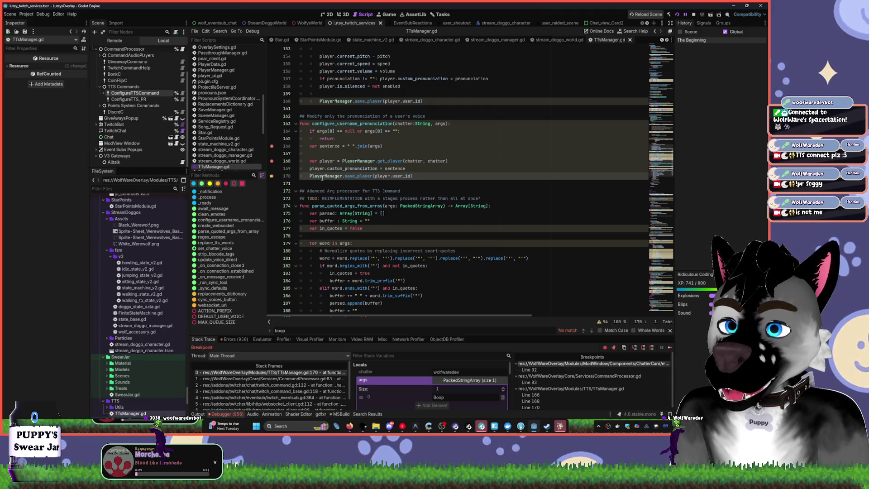
mouse_move(325, 179)
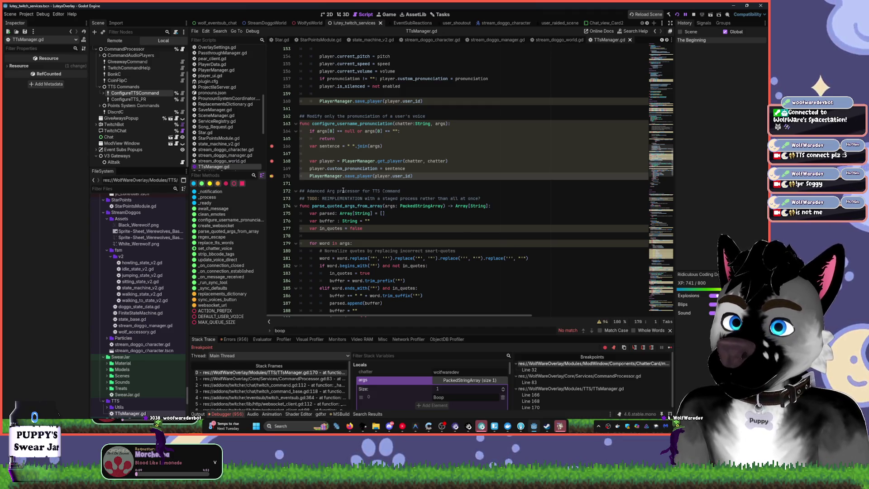
drag(309, 177, 429, 178)
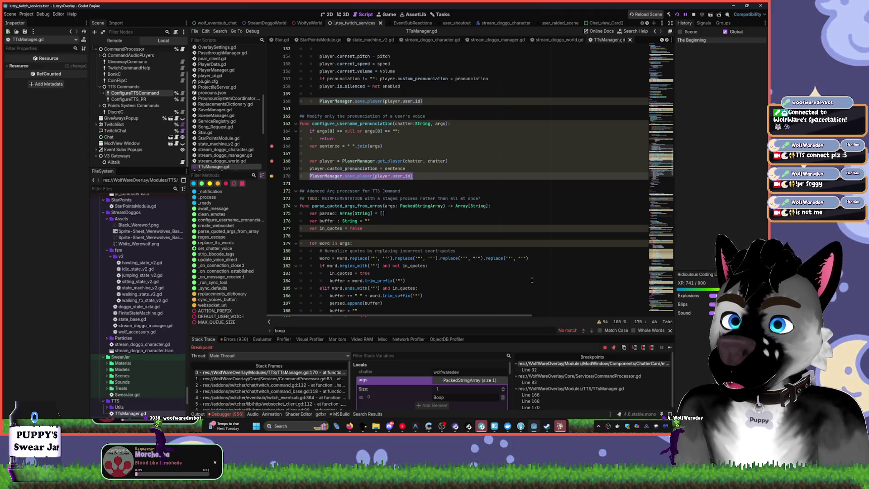
click(402, 426)
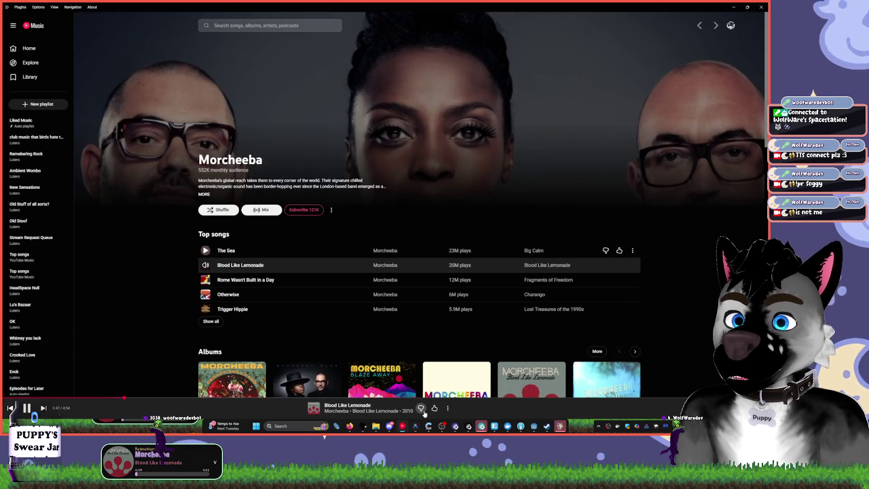
click(498, 407)
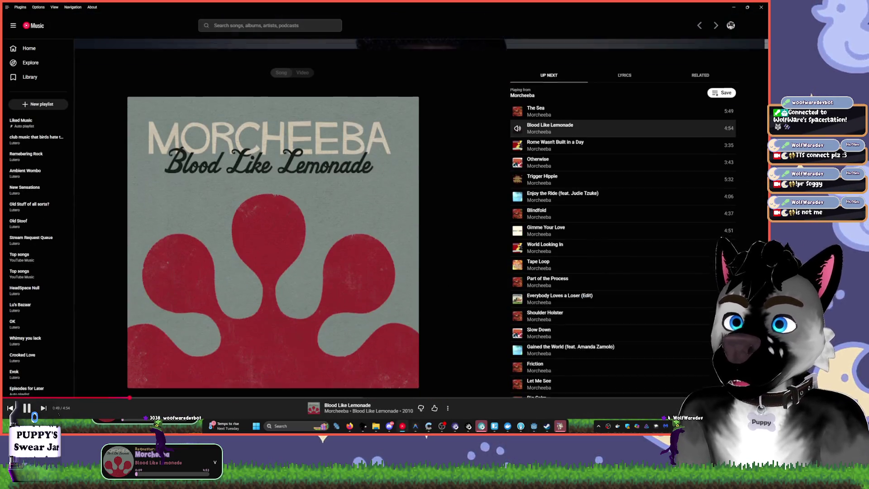
click(302, 63)
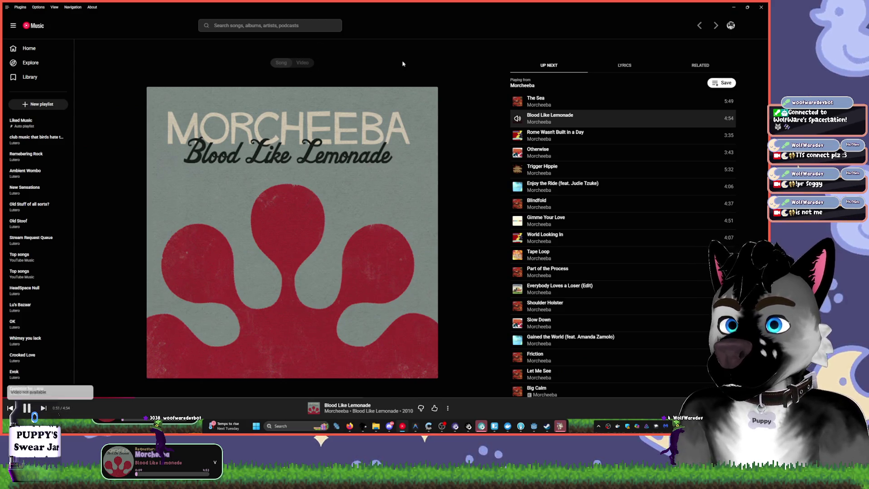
click(733, 7)
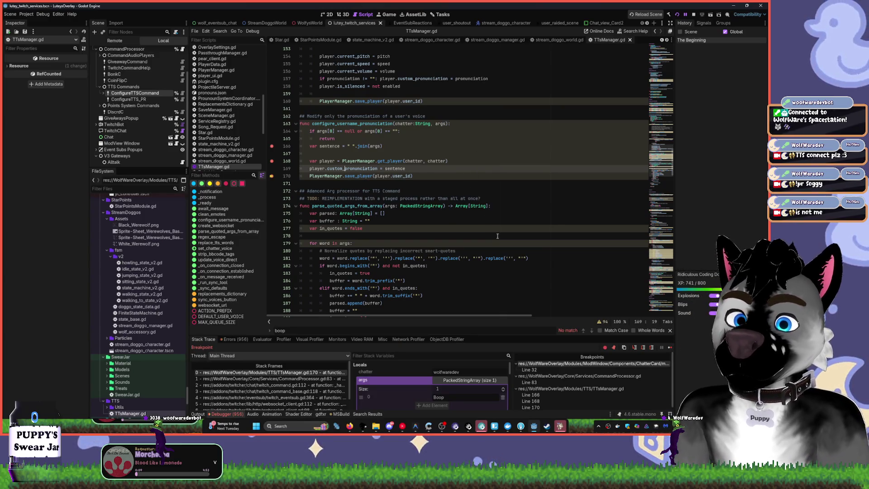
- Resume the project from the line 170 breakpoint and put the caret on empty line 167
scroll(534, 301, down, 2)
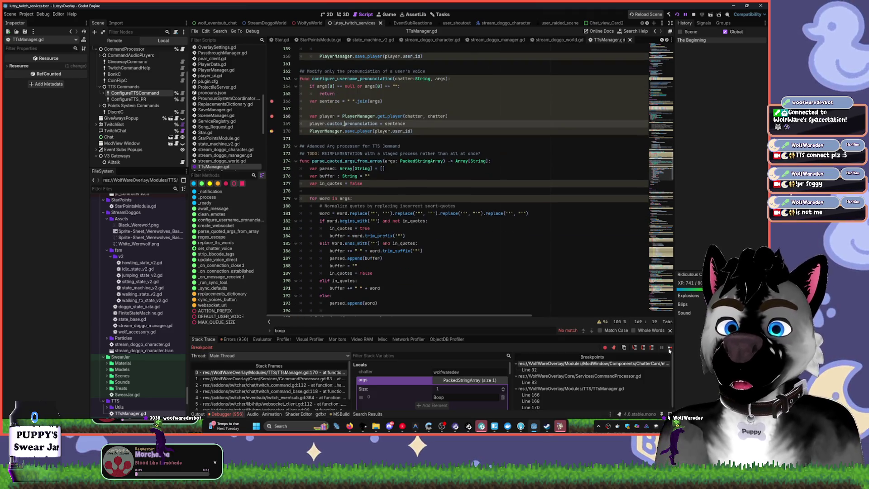
click(669, 348)
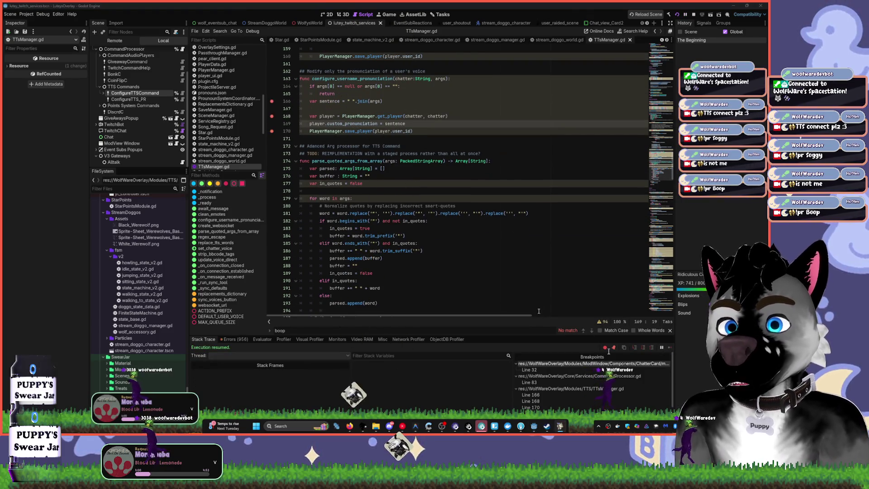
scroll(436, 182, up, 3)
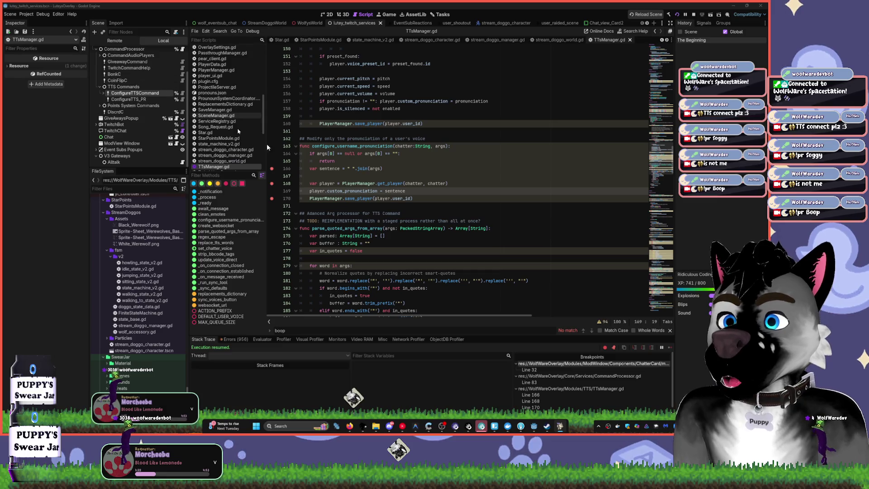
click(422, 175)
- Quick-open scenes matching 'mod', first the websocket indicator, then ModWindow.tscn
key(ctrl+shift+o)
text(mod)
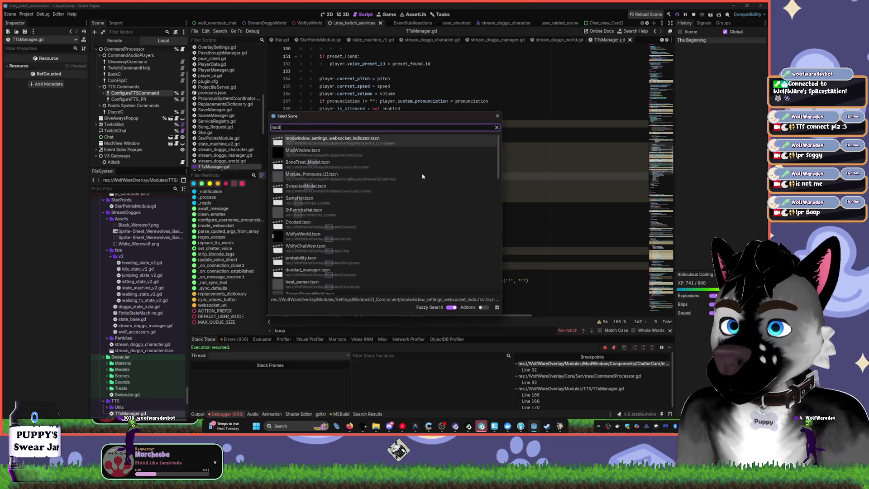
key(Return)
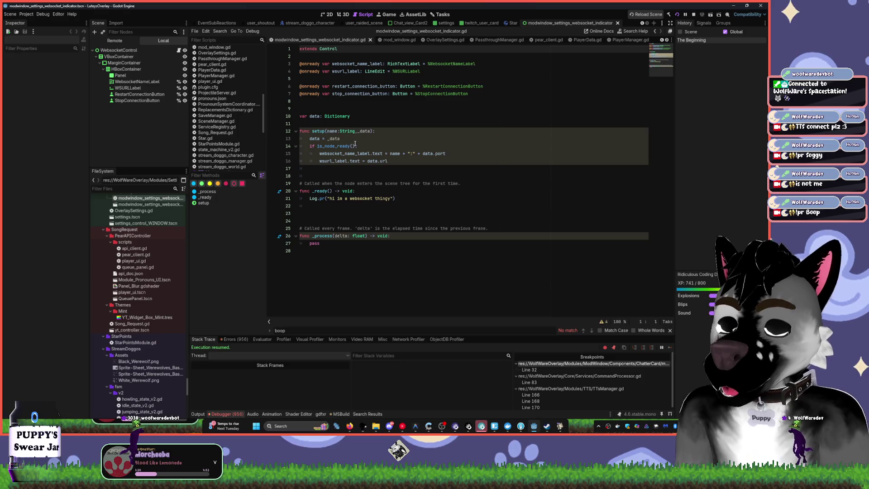
key(ctrl+shift+o)
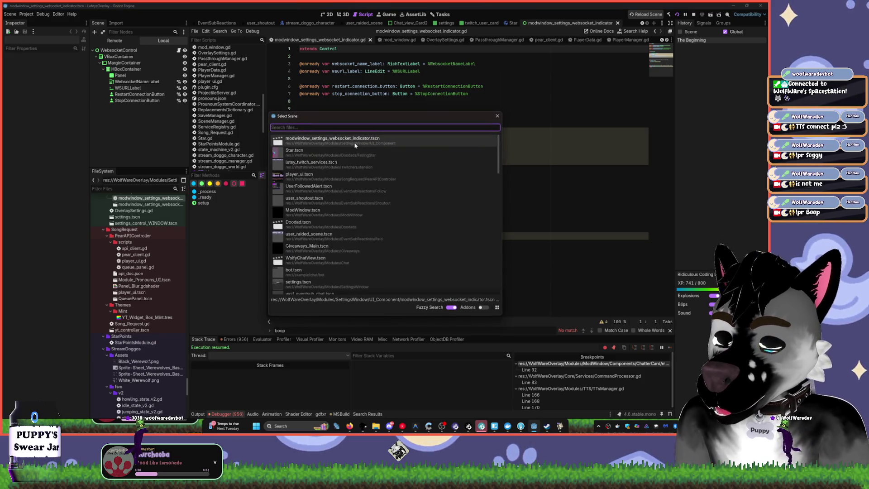
text(mod)
double_click(353, 147)
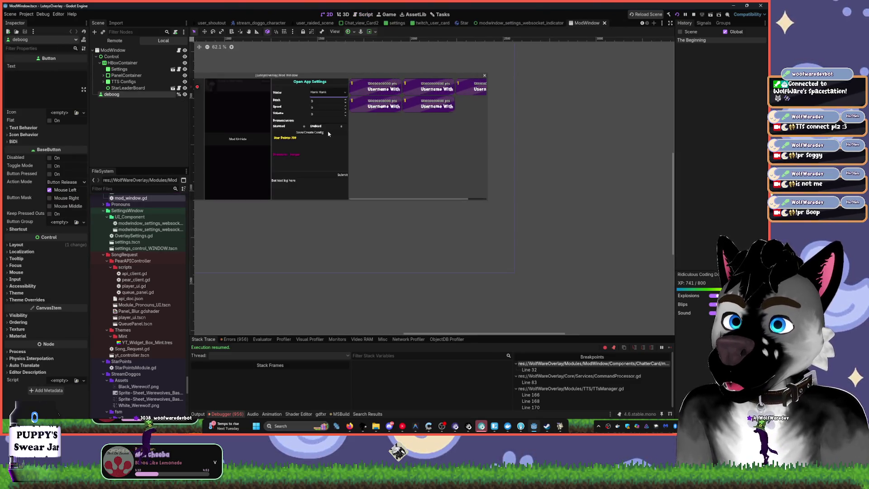
- Check the user_settings_panel variable in mod_window.gd, then open the UserSettingsPanel instance as its own scene
click(287, 123)
scroll(288, 123, up, 2)
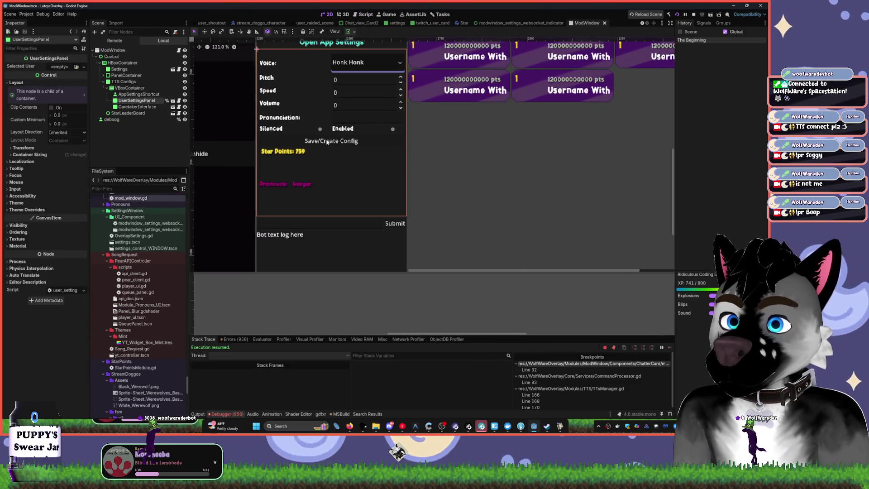
click(179, 50)
scroll(491, 112, down, 5)
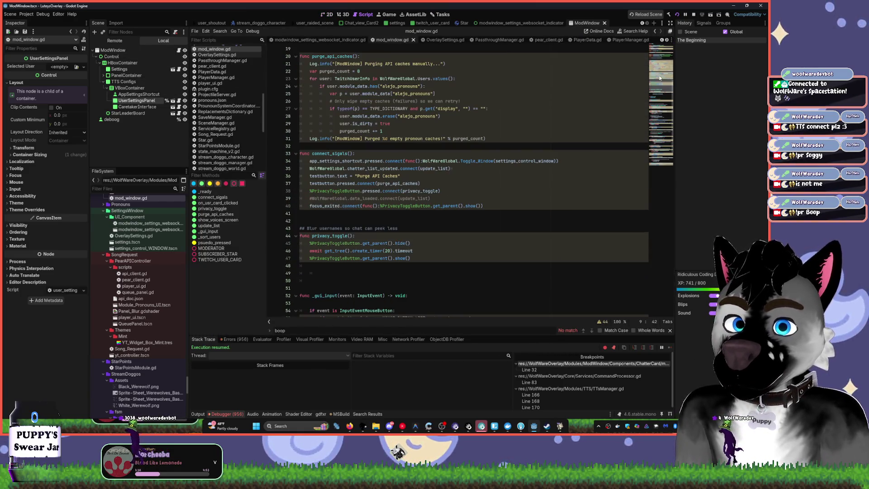
click(354, 93)
scroll(354, 107, up, 6)
click(349, 139)
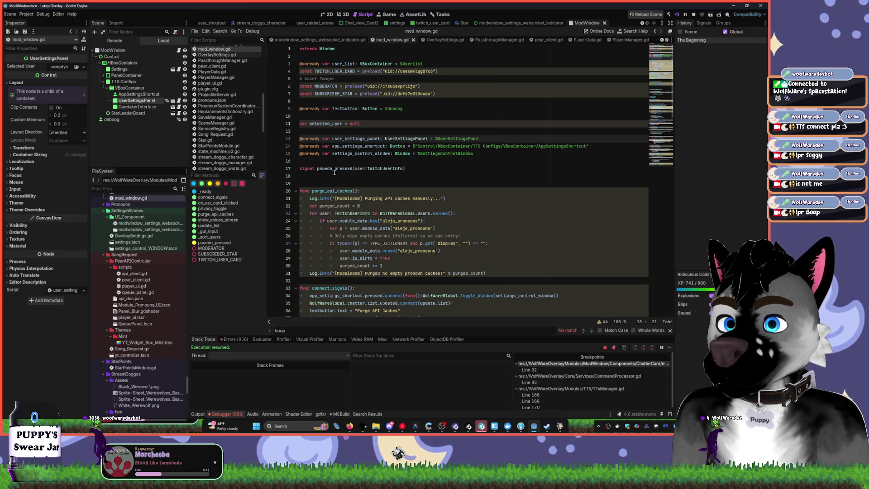
click(327, 14)
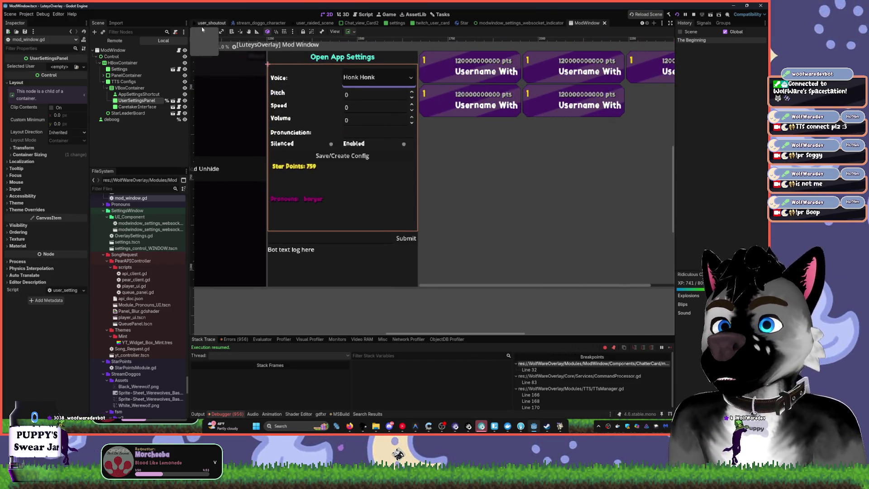
double_click(368, 156)
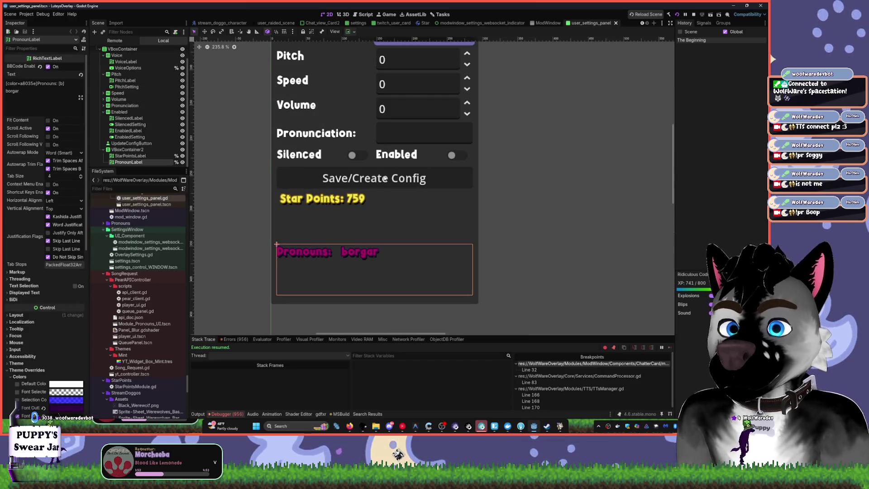
- Open user_settings_panel.gd from the Save/Create Config button and jump to the update_save_config definition
click(362, 178)
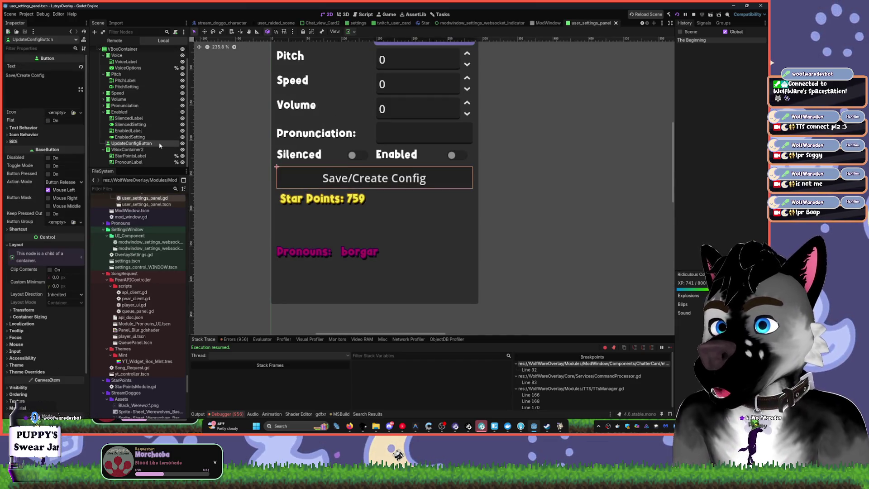
scroll(163, 131, up, 2)
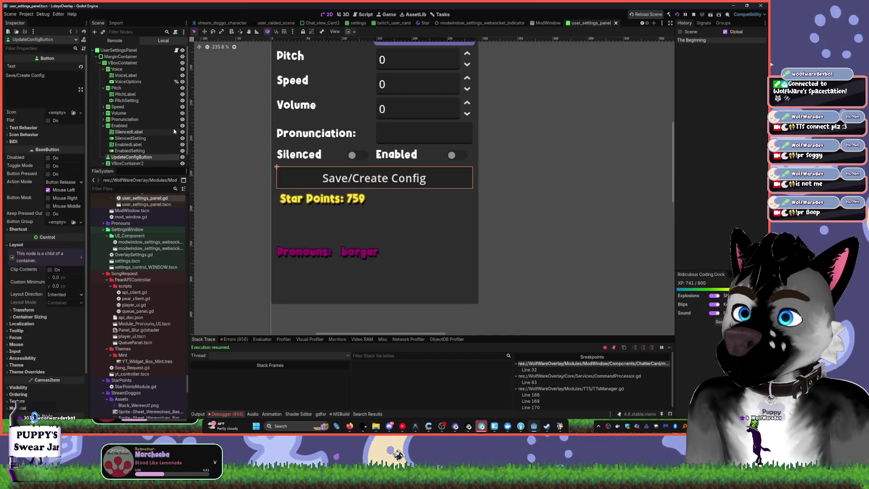
click(177, 49)
scroll(378, 103, up, 1)
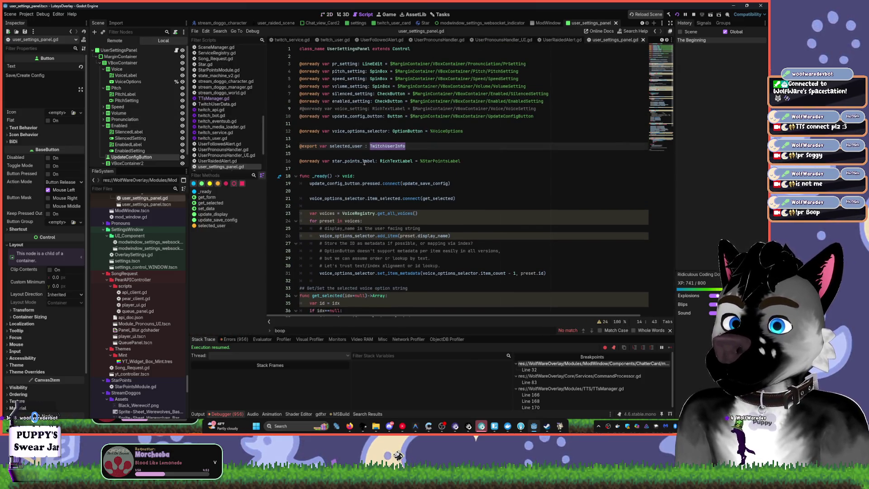
double_click(358, 116)
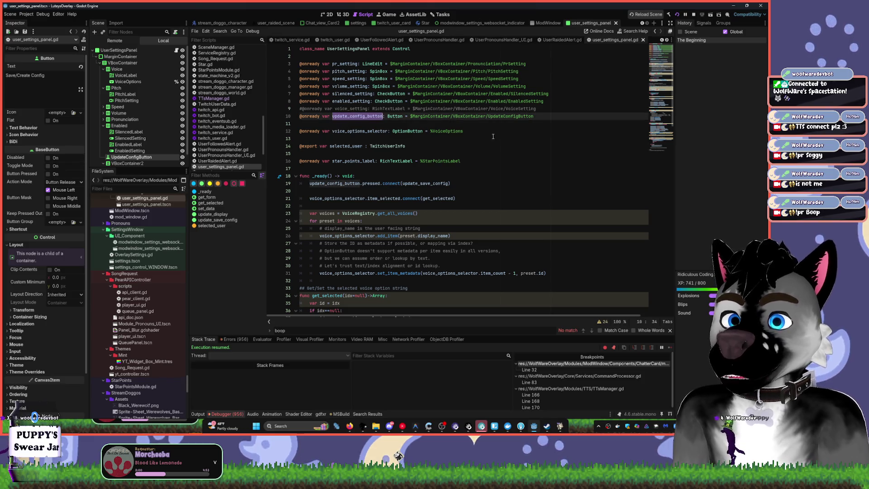
double_click(428, 184)
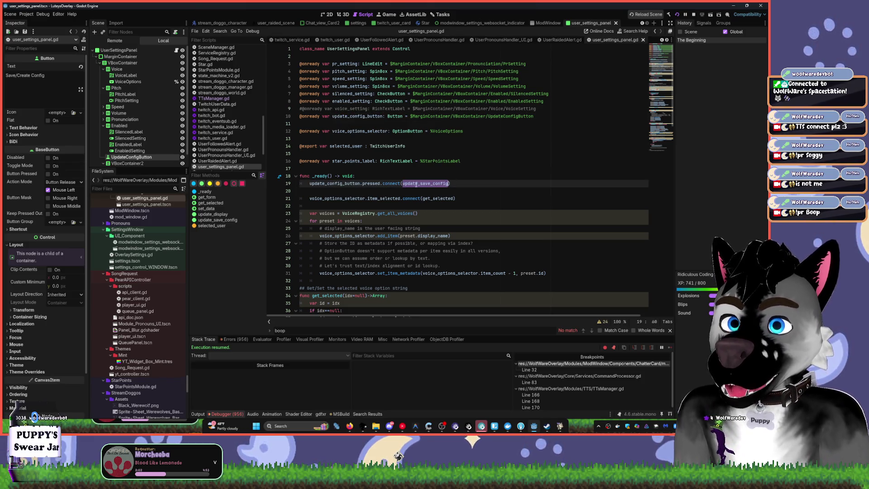
scroll(479, 197, down, 5)
scroll(478, 197, up, 1)
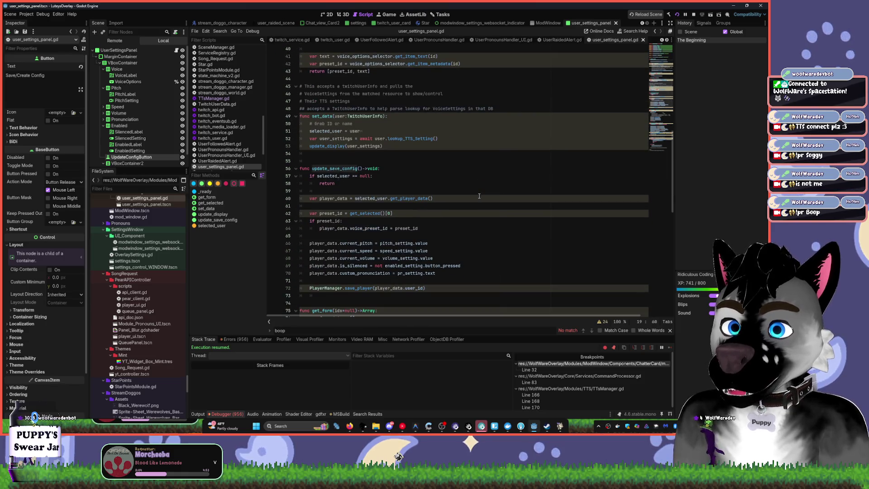
scroll(452, 158, up, 1)
ctrl+click(428, 119)
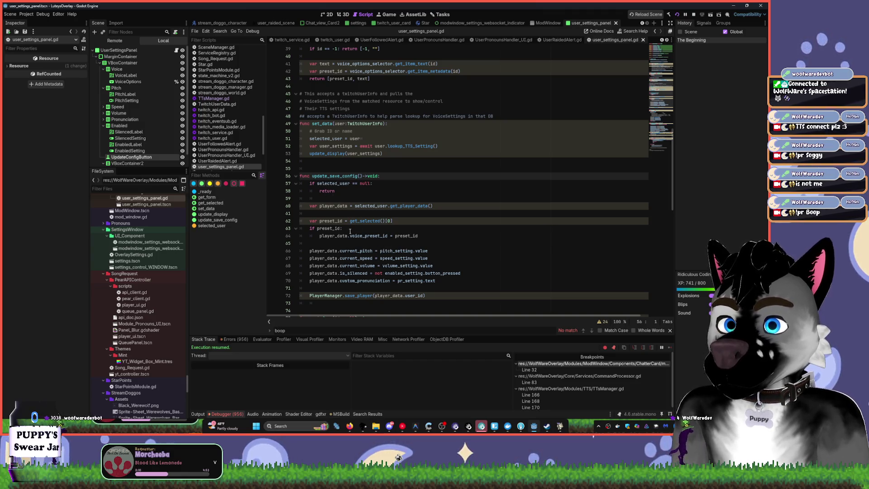
- Read through update_save_config down to update_display, then return to the panel layout
scroll(345, 238, down, 2)
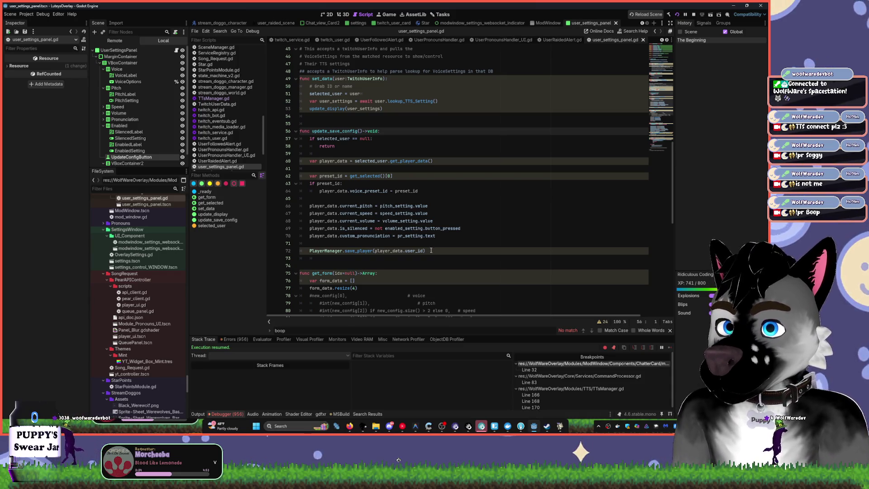
scroll(430, 250, up, 3)
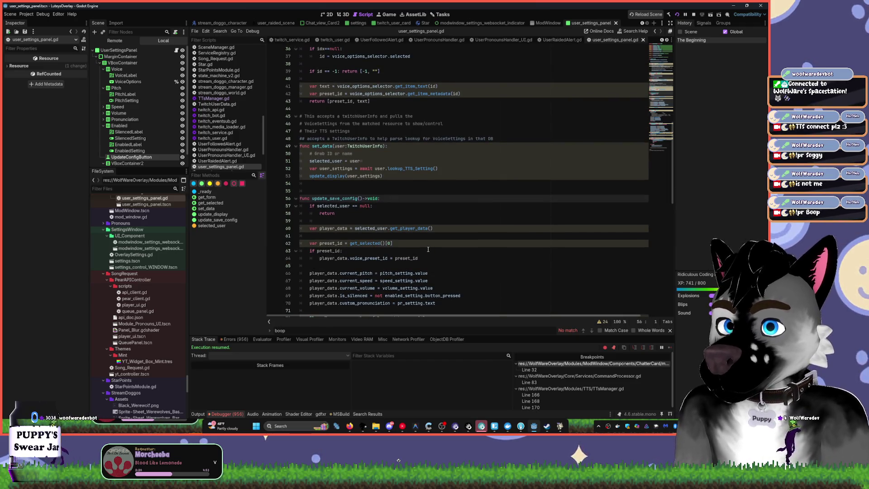
scroll(474, 196, up, 2)
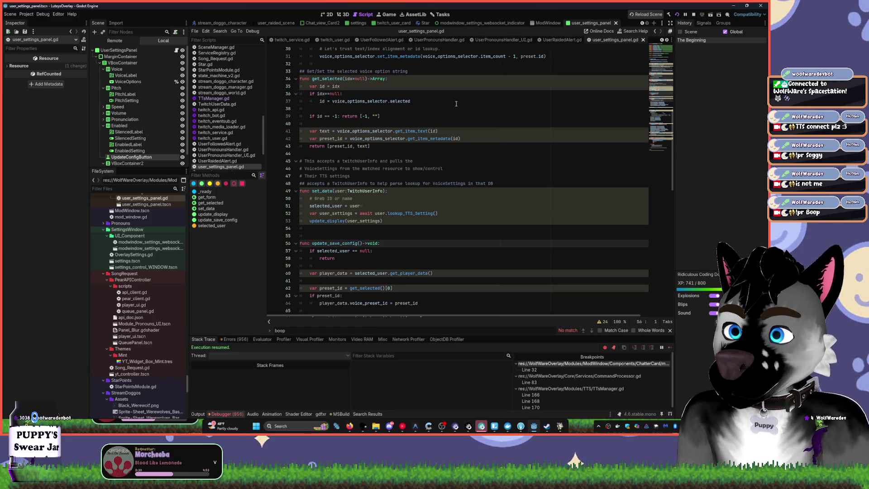
scroll(450, 106, down, 5)
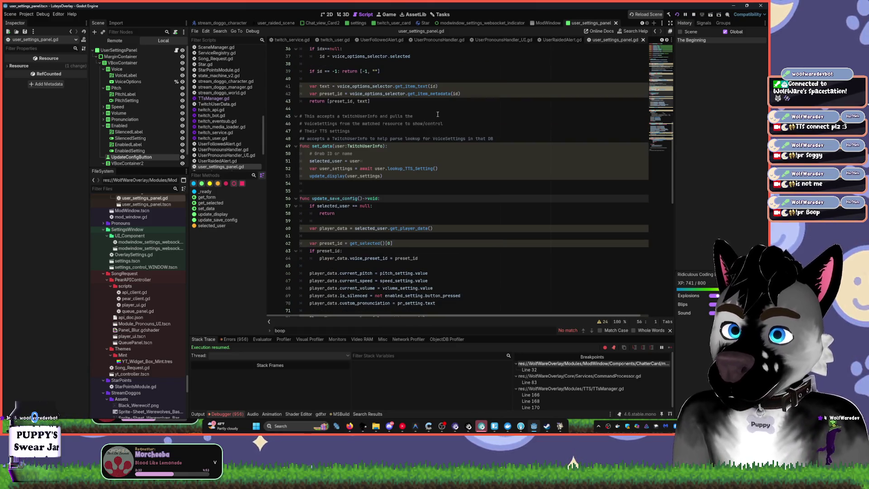
scroll(445, 139, down, 5)
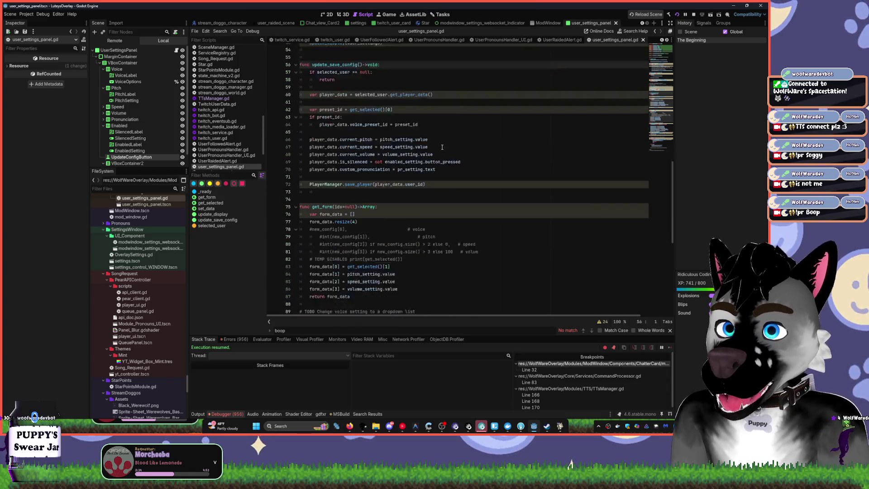
scroll(442, 148, down, 3)
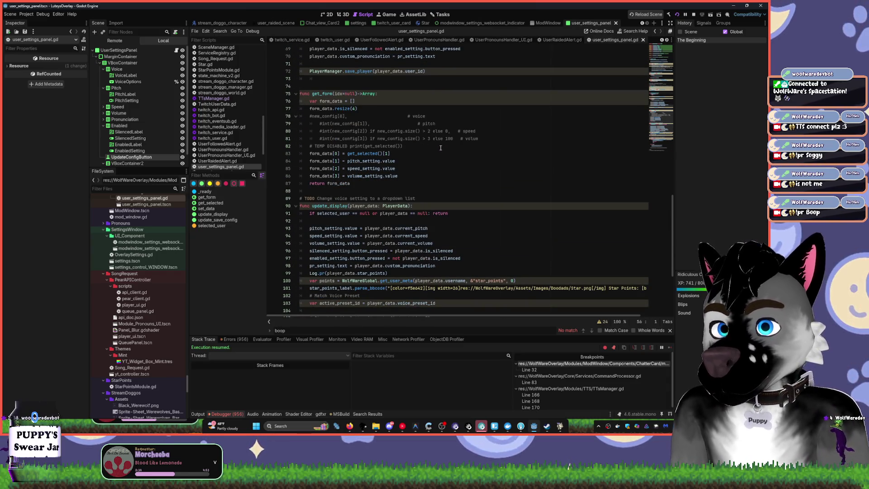
scroll(441, 148, down, 4)
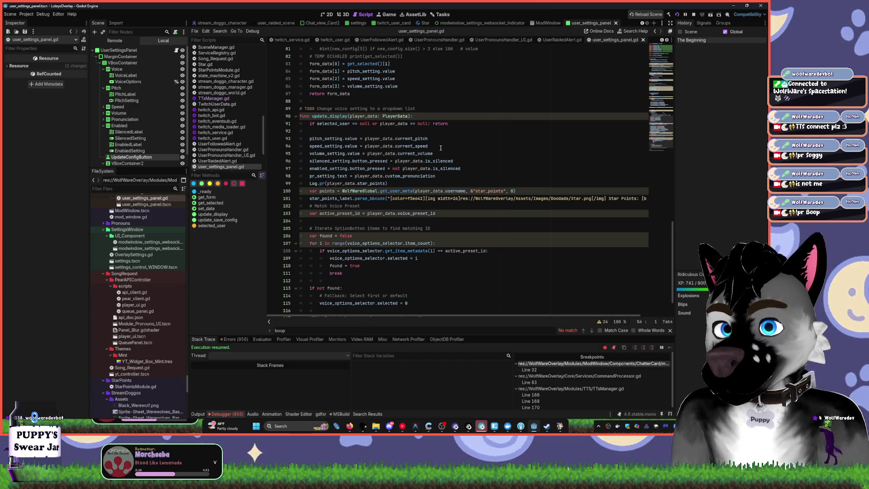
scroll(590, 313, right, 2)
scroll(597, 314, left, 2)
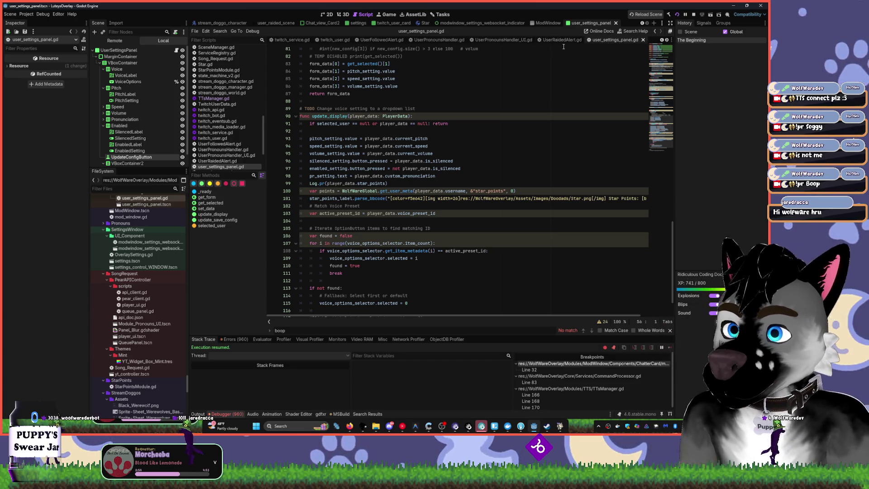
click(327, 14)
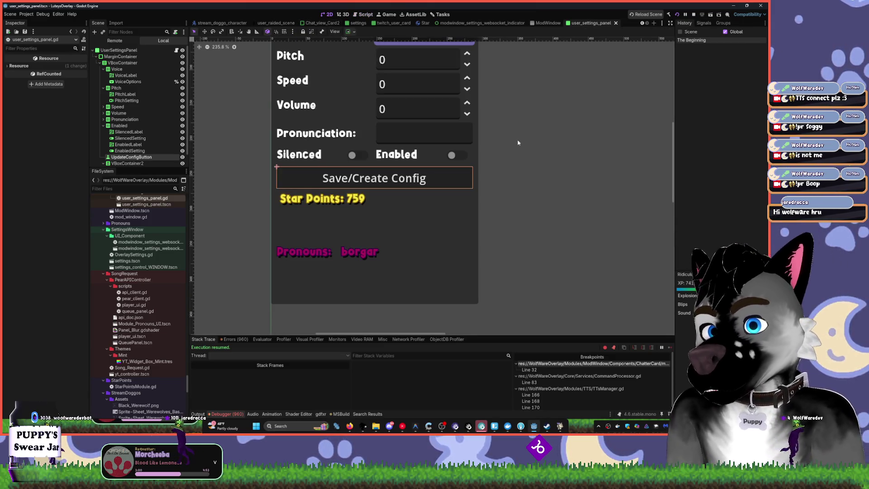
- Pan the panel to the Voice row, widen the Scene dock, and close the websocket indicator scene
drag(515, 142, 460, 158)
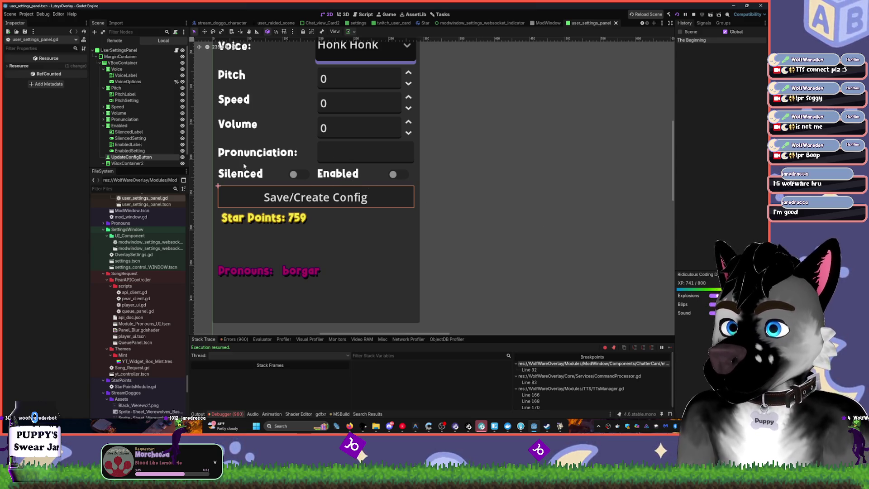
drag(189, 159, 208, 159)
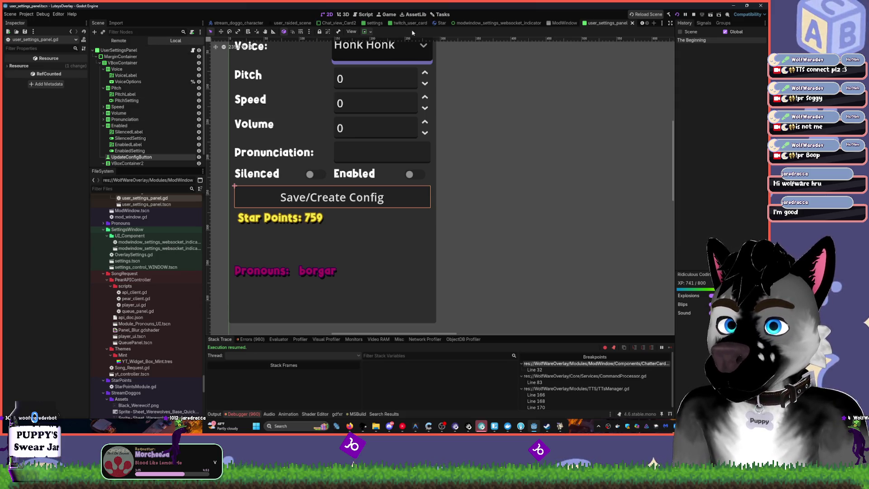
middle_click(478, 23)
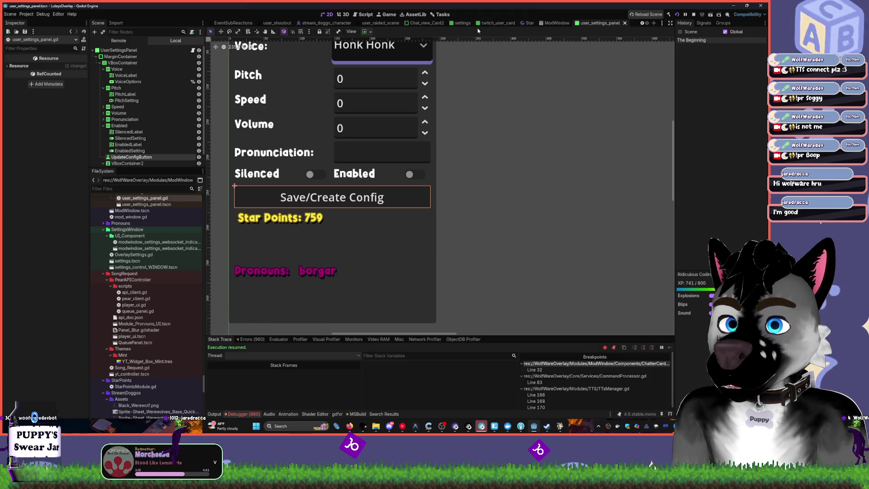
- Close the eight extra scene tabs, from twitch_user_card through Star
middle_click(496, 23)
middle_click(486, 26)
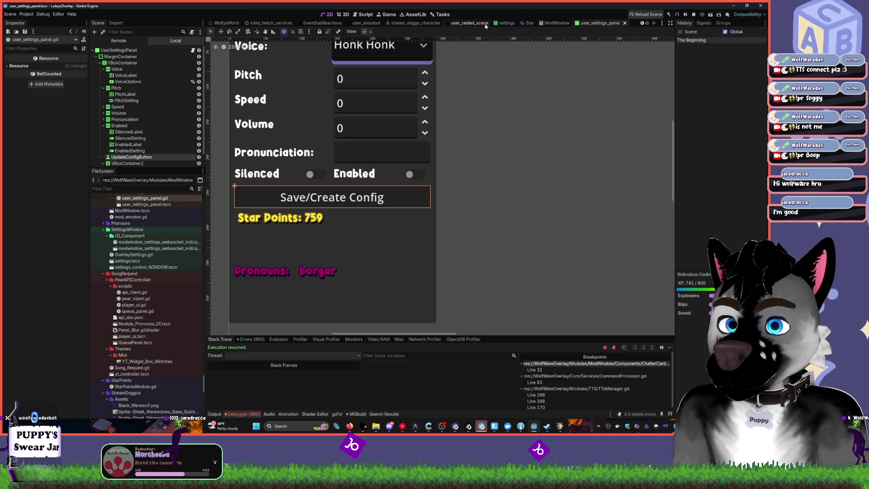
middle_click(478, 25)
middle_click(463, 25)
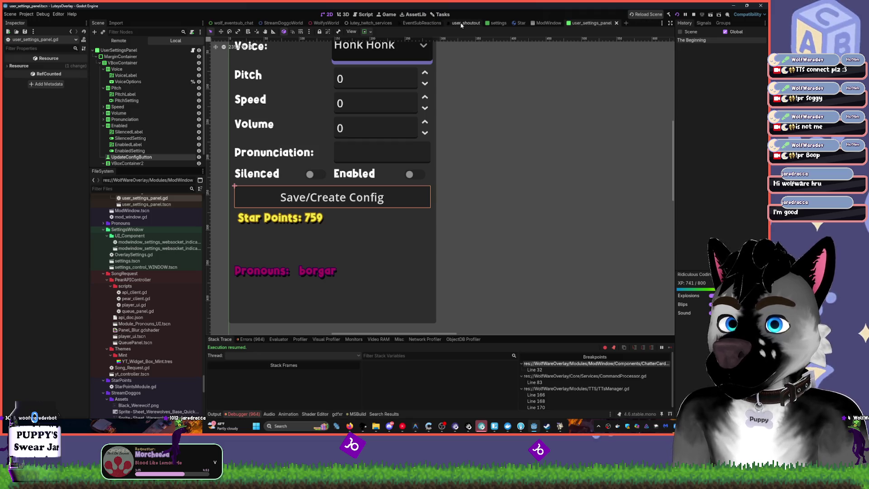
middle_click(459, 24)
middle_click(416, 25)
middle_click(412, 24)
middle_click(405, 25)
- Open CommandProcessor.gd from the CommandProcessor node in lutey_twitch_services
click(369, 23)
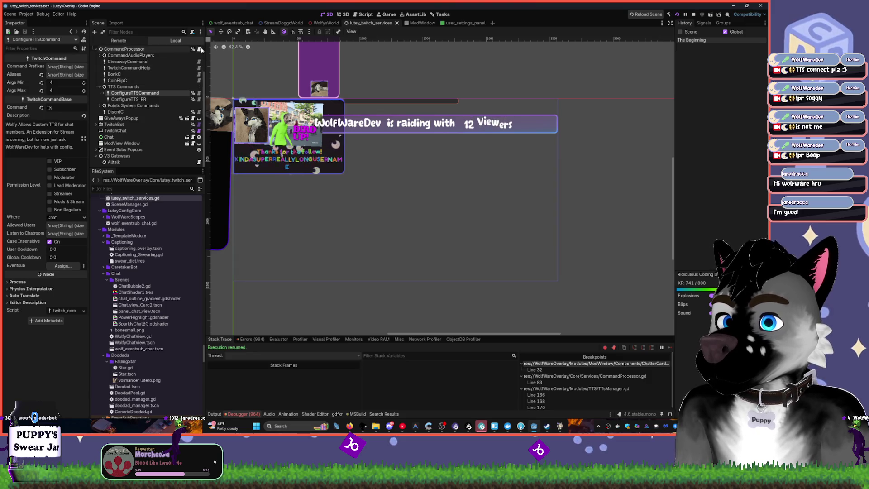
click(193, 93)
scroll(262, 94, up, 2)
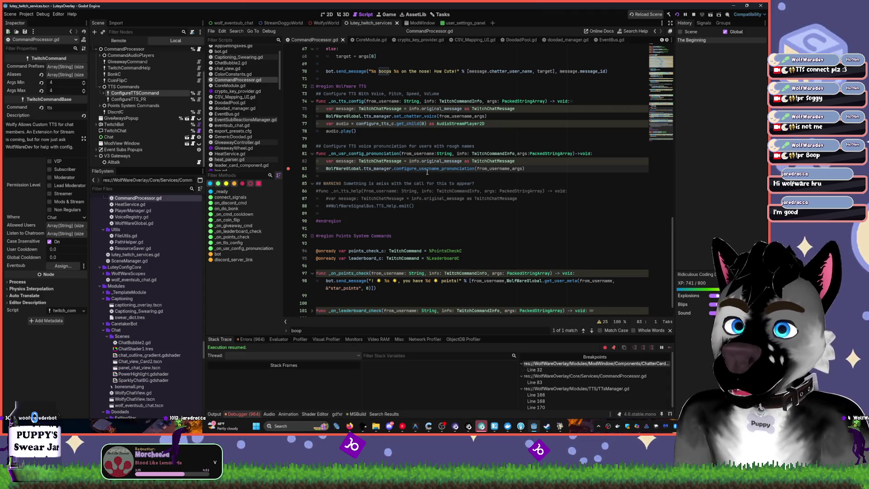
key(ctrl)
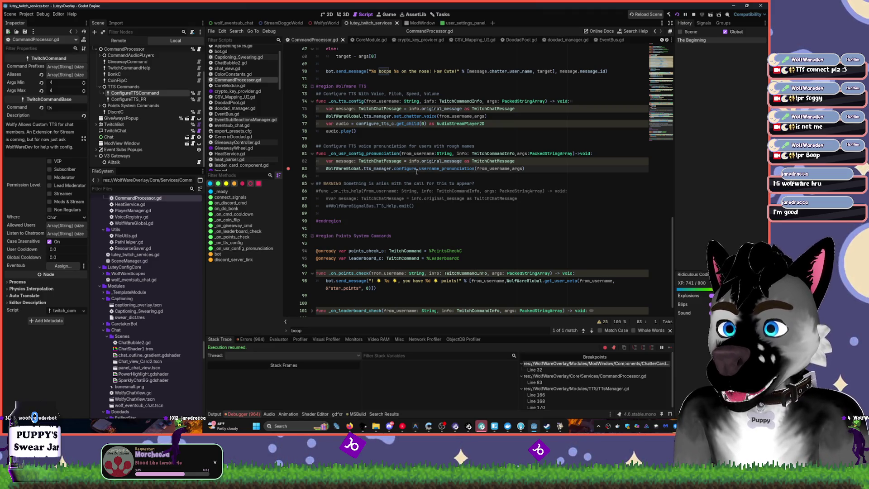
mouse_move(416, 172)
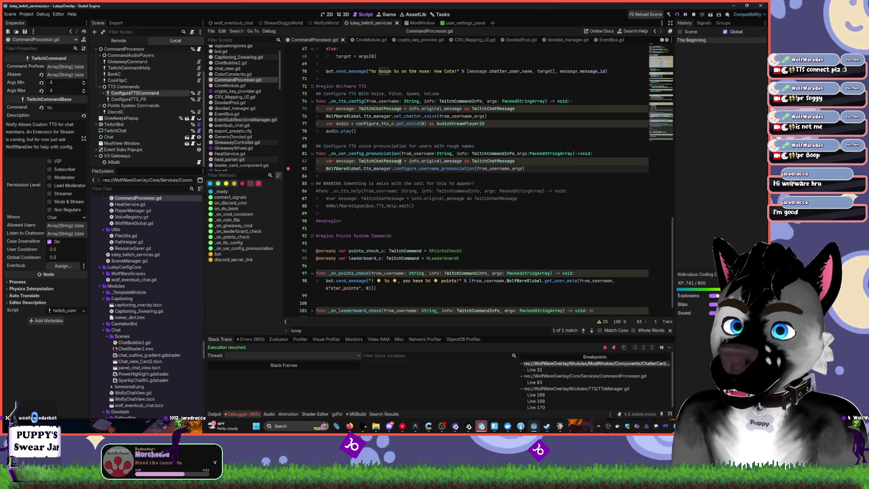
- Jump to configure_username_pronunciation's definition in TTsManager.gd and scroll through the file
ctrl+click(409, 170)
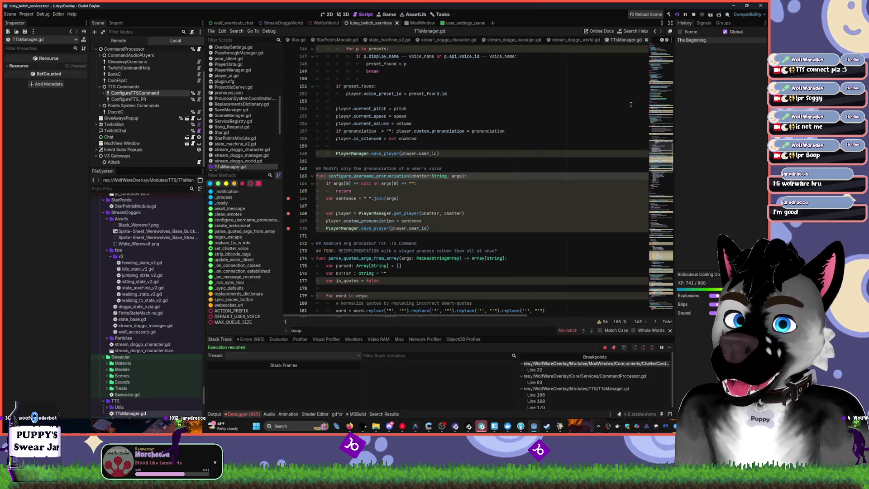
mouse_move(666, 157)
mouse_down()
mouse_move(658, 299)
mouse_move(663, 239)
mouse_up()
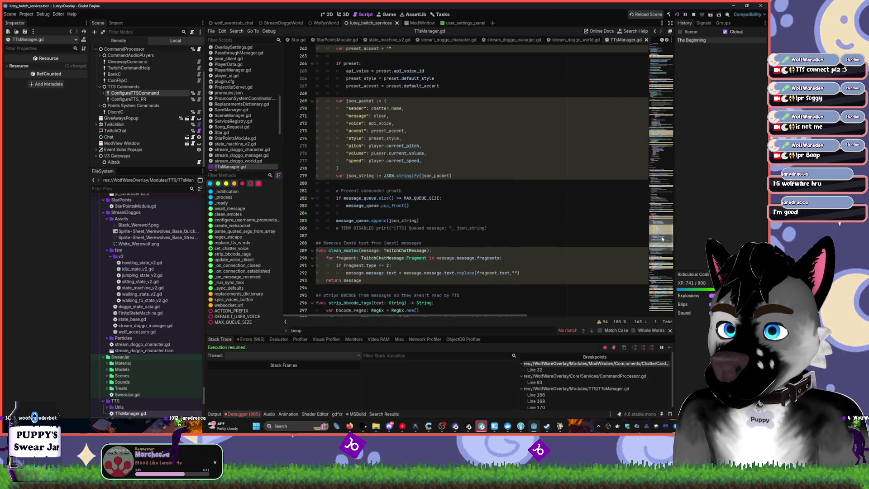
scroll(437, 177, up, 4)
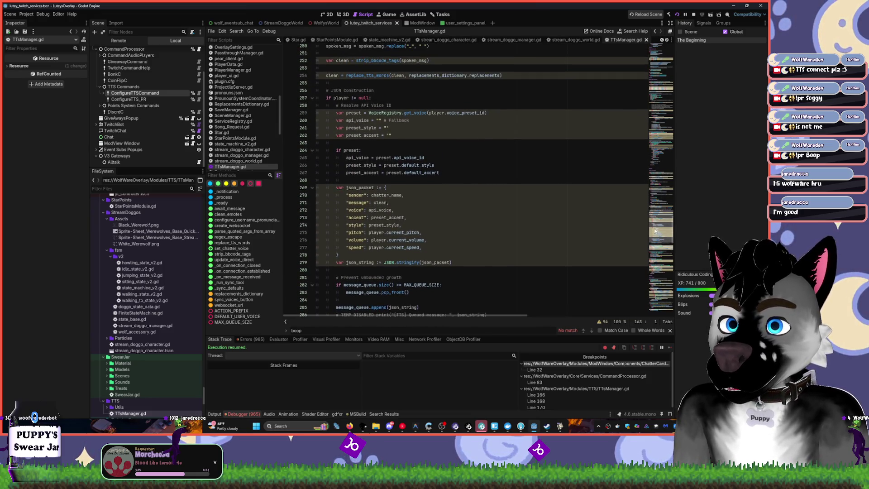
scroll(437, 176, up, 8)
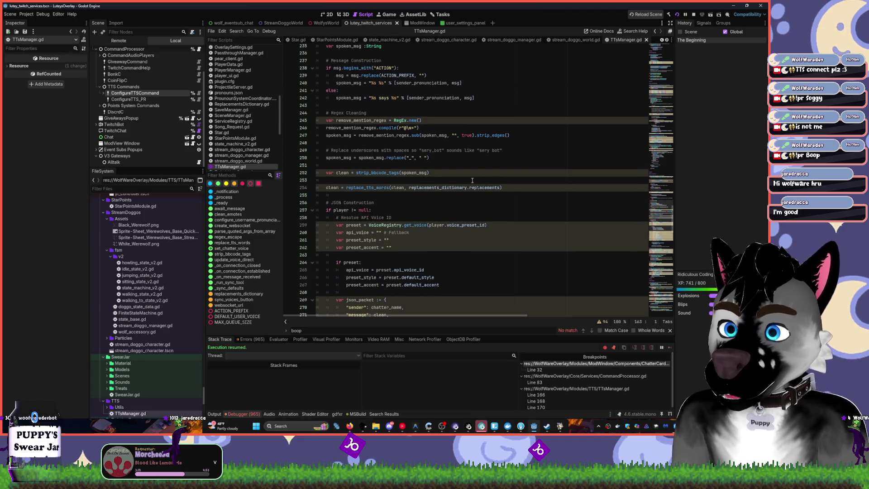
scroll(432, 185, up, 9)
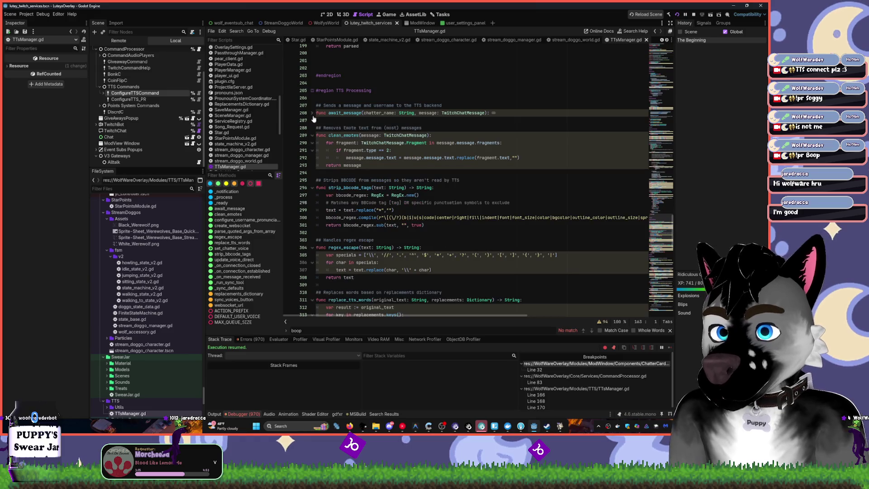
- Fold the await_message function and briefly check the YouTube Music player
click(312, 113)
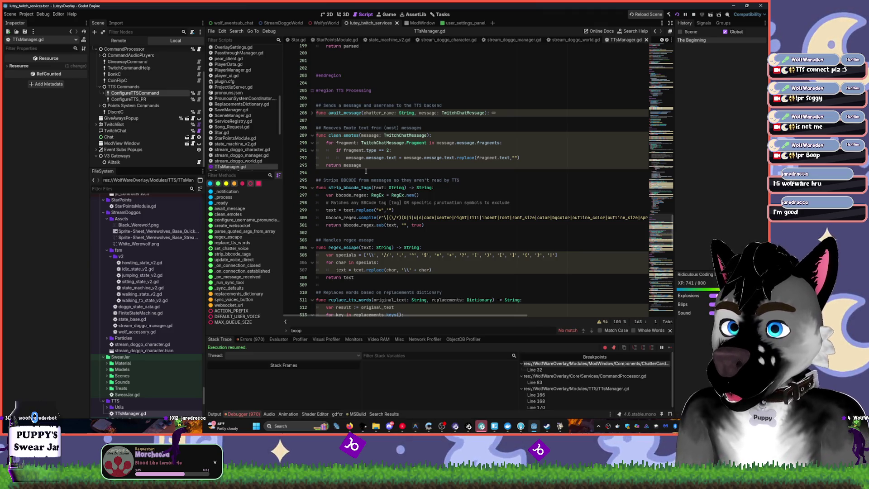
scroll(368, 170, up, 20)
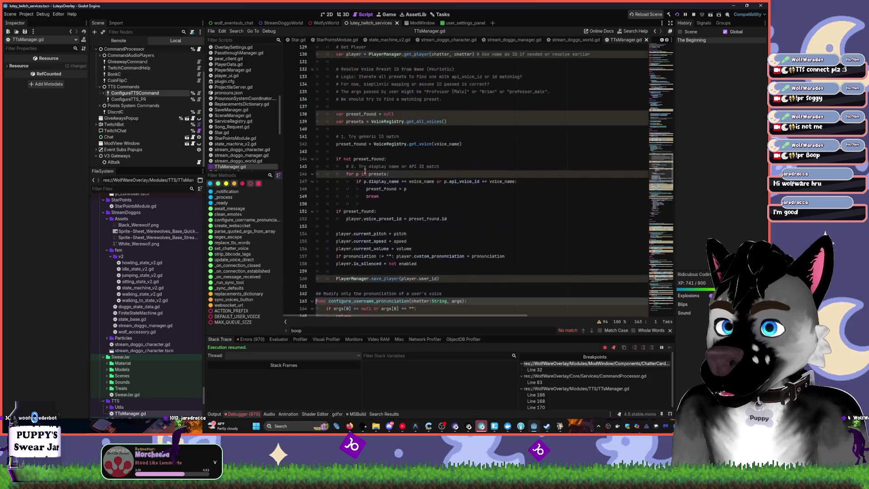
scroll(391, 169, up, 15)
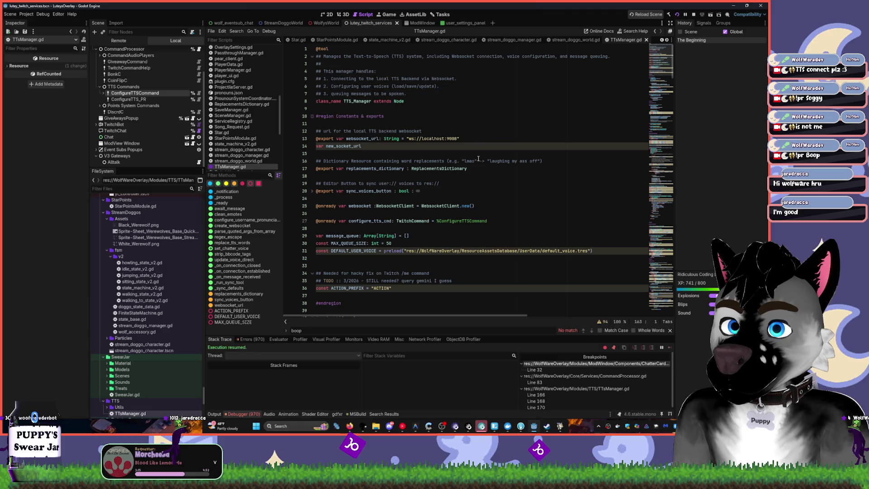
scroll(483, 149, down, 10)
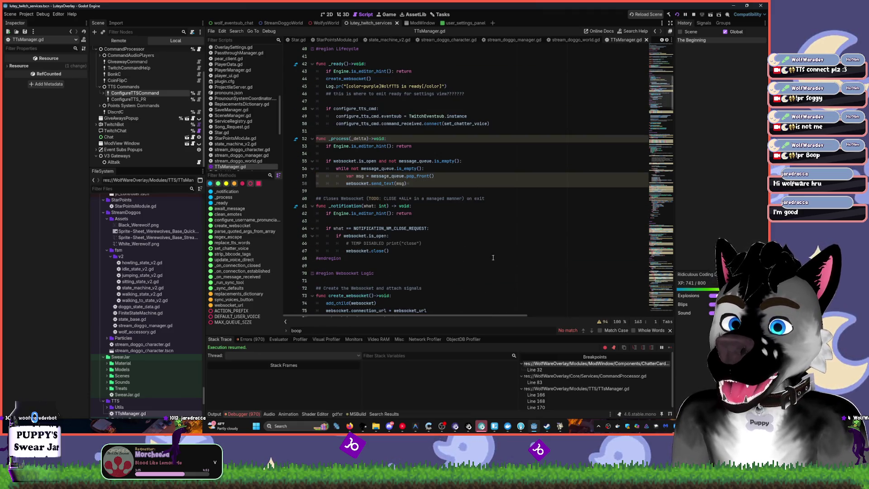
click(402, 427)
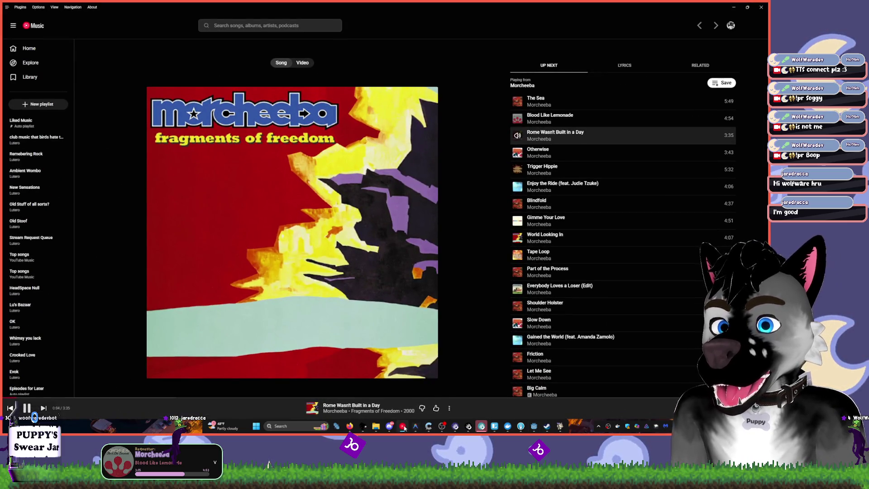
click(403, 426)
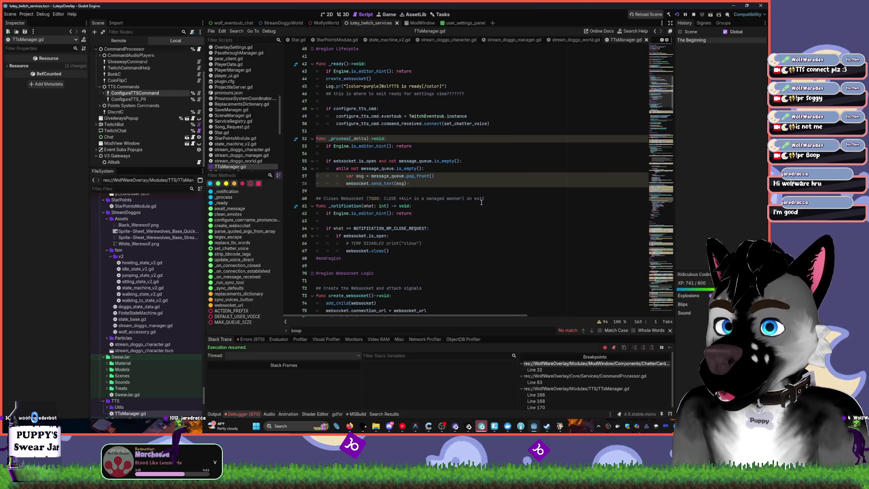
- Scroll to the top of TTsManager.gd and fold the header comment above class_name
scroll(481, 202, down, 3)
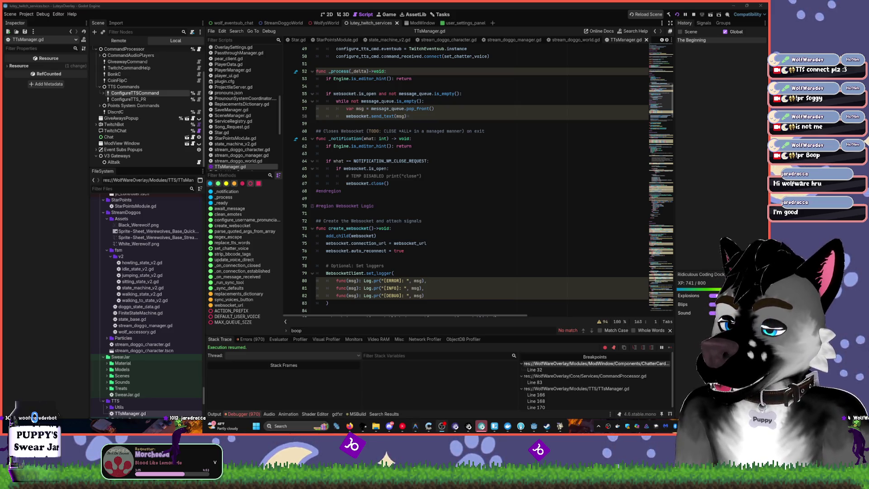
click(442, 216)
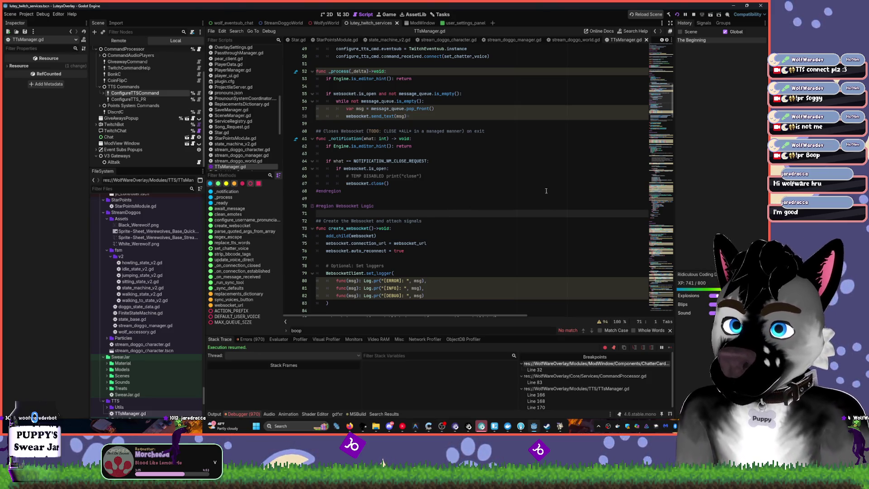
scroll(546, 194, up, 5)
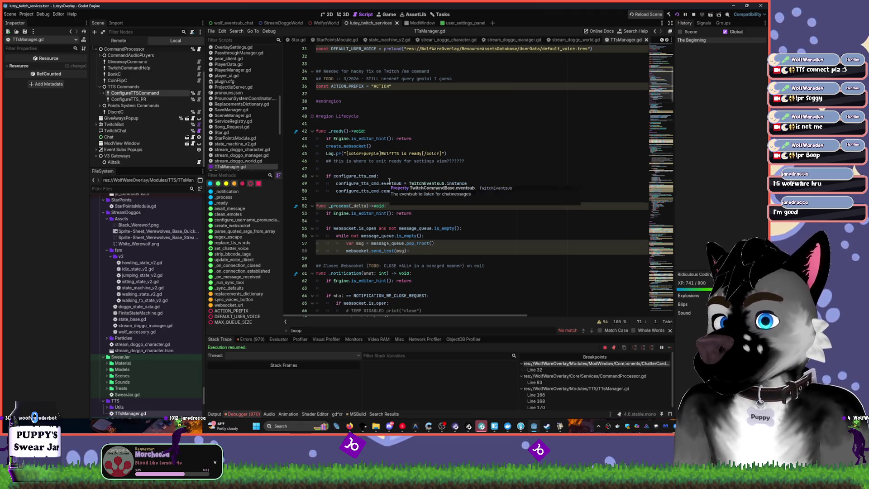
scroll(482, 176, up, 8)
click(668, 117)
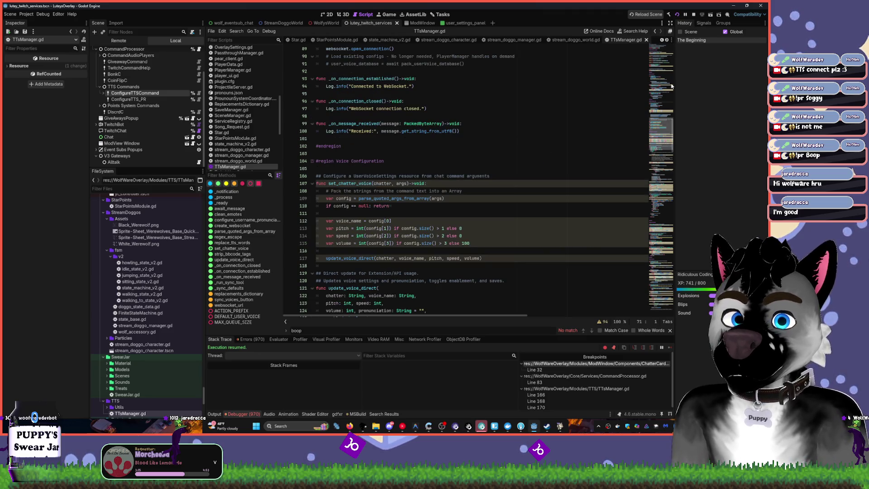
scroll(516, 72, up, 20)
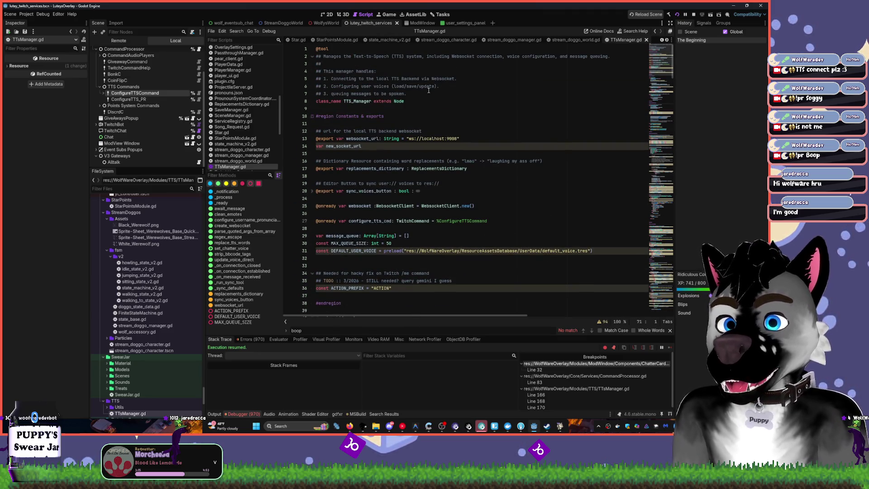
click(312, 56)
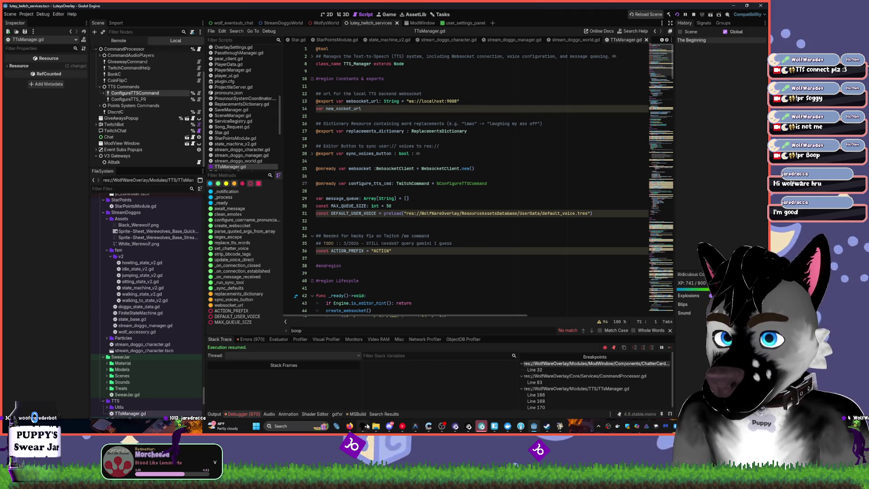
mouse_move(365, 427)
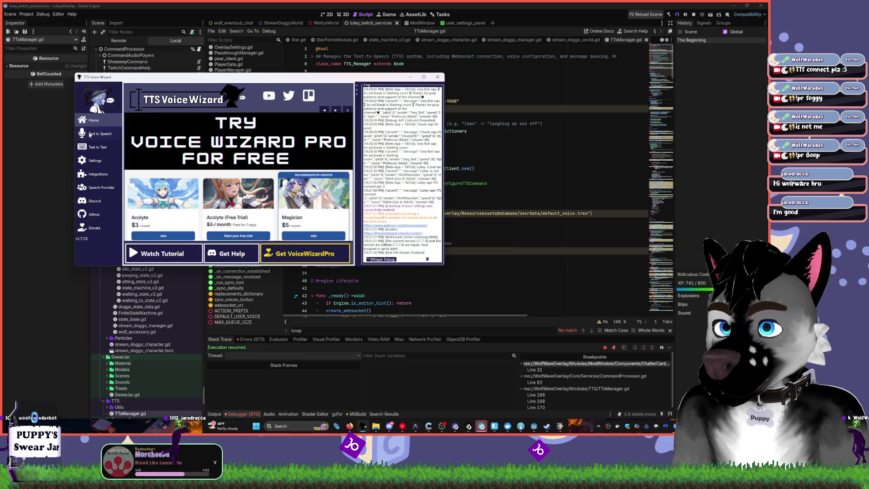
- Browse the Text to Speech mode list in TTS Voice Wizard, then return to Godot
click(98, 134)
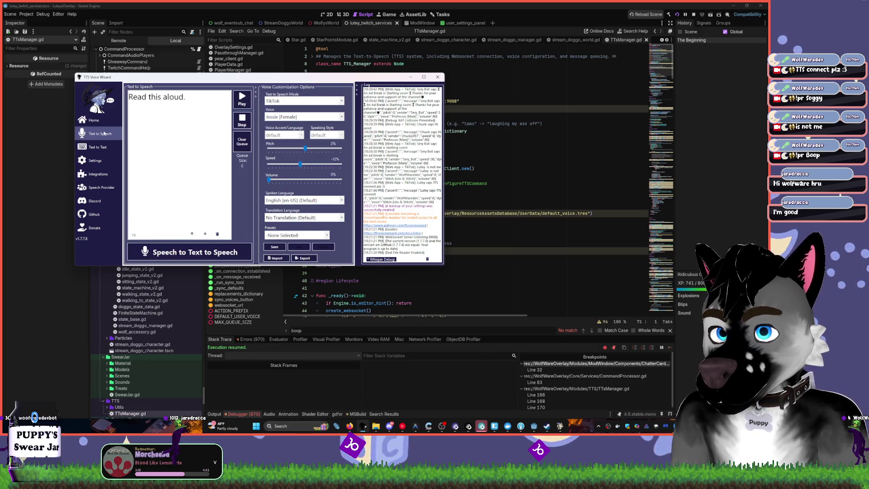
click(303, 101)
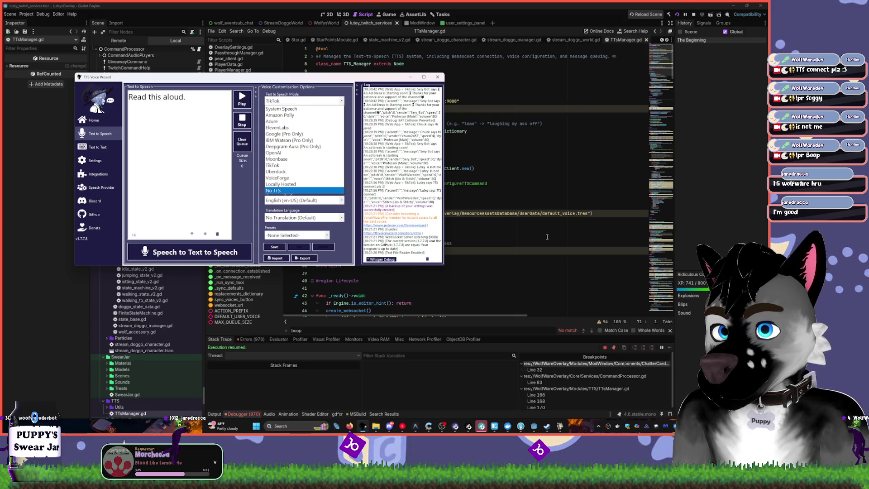
click(547, 237)
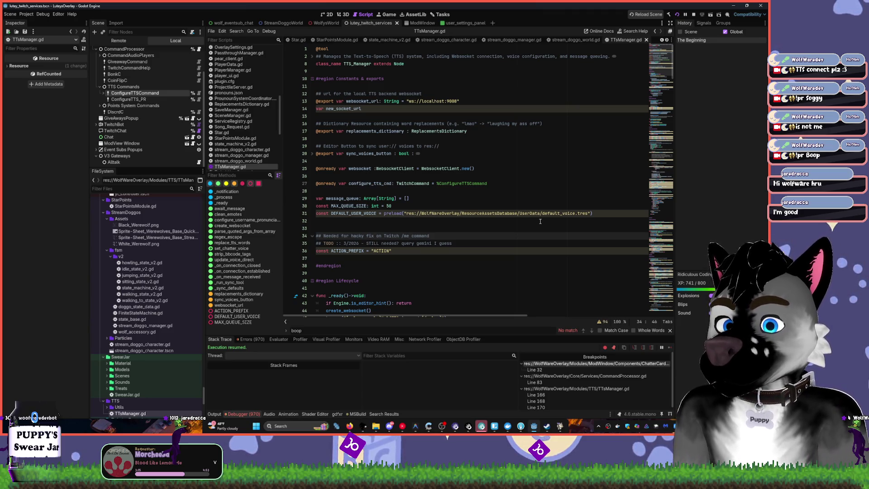
- Set UpdateConfigButton in user_settings_panel to Access as Unique Name, then switch to WolfysWorld
mouse_move(532, 428)
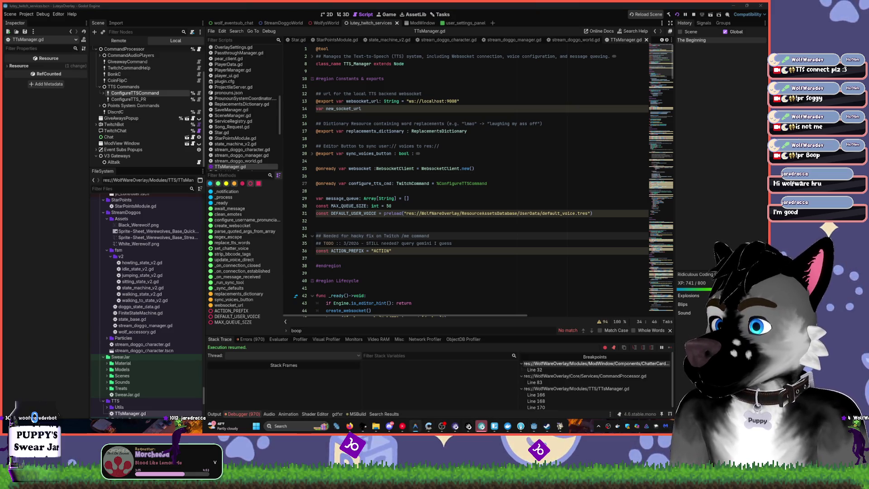
click(406, 163)
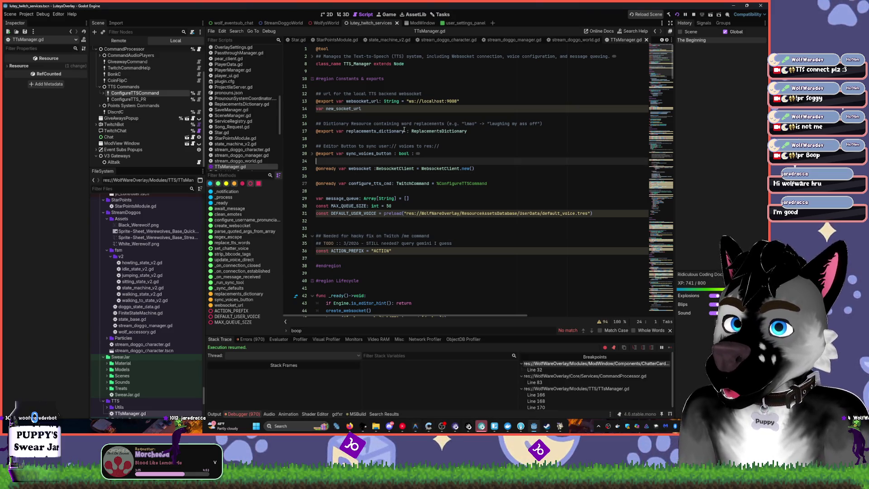
click(457, 23)
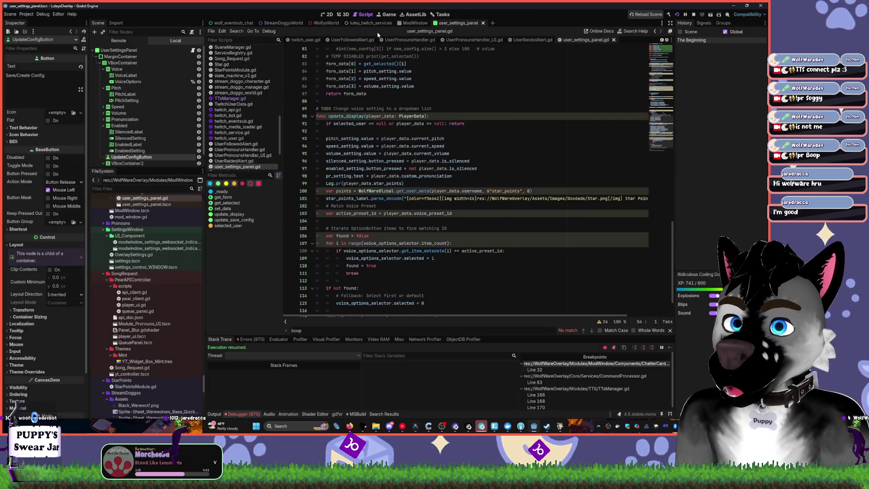
click(329, 15)
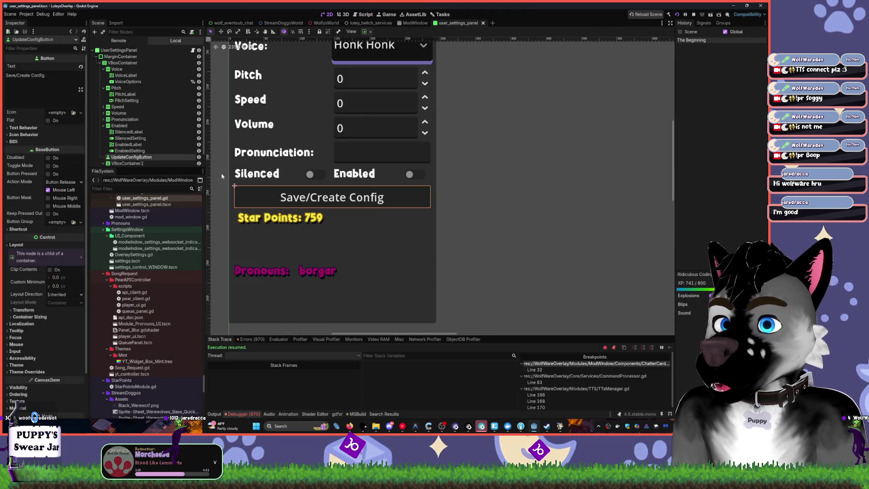
right_click(162, 156)
click(195, 269)
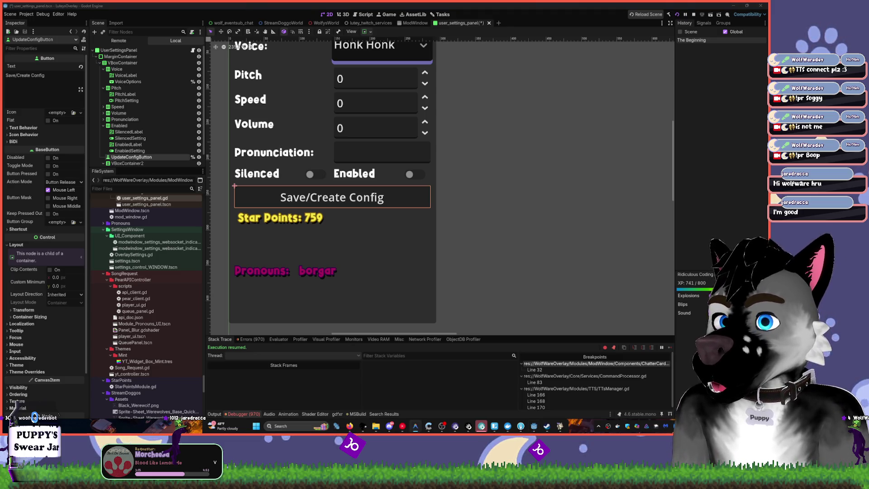
click(325, 23)
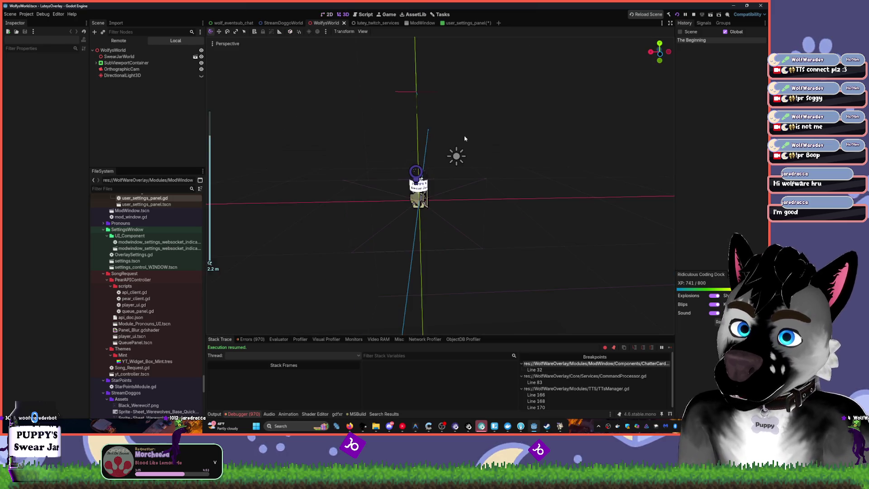
- Orbit toward the jar, toggle WolfysWorld's visibility off and on, then open lutey_twitch_services
mouse_move(454, 209)
mouse_down()
mouse_move(528, 194)
mouse_move(494, 176)
mouse_move(649, 184)
mouse_move(337, 179)
mouse_move(514, 190)
mouse_move(496, 189)
mouse_up()
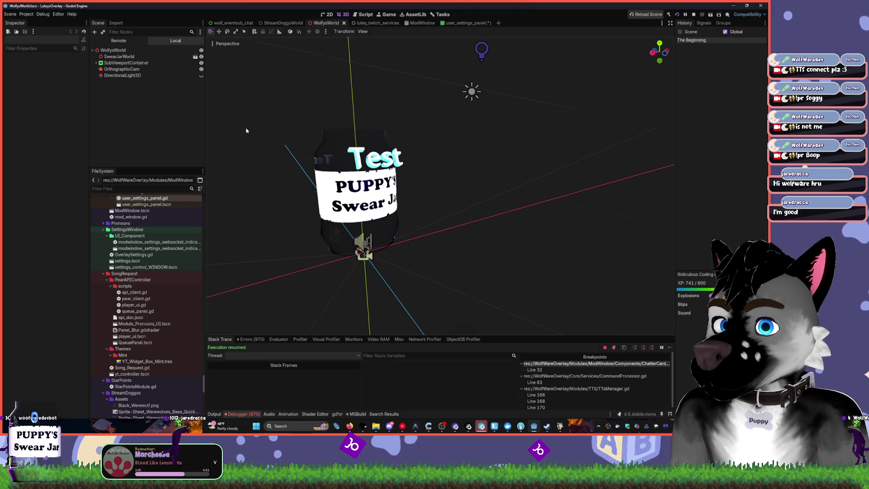
click(202, 50)
click(201, 50)
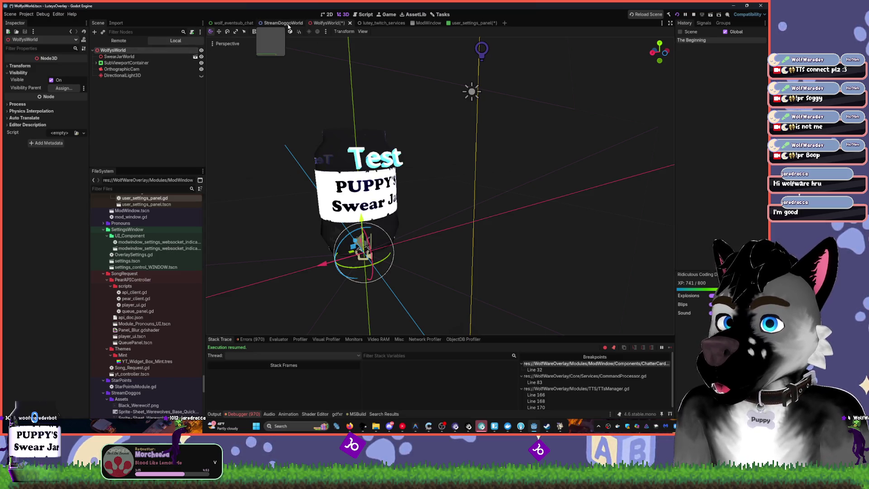
click(377, 23)
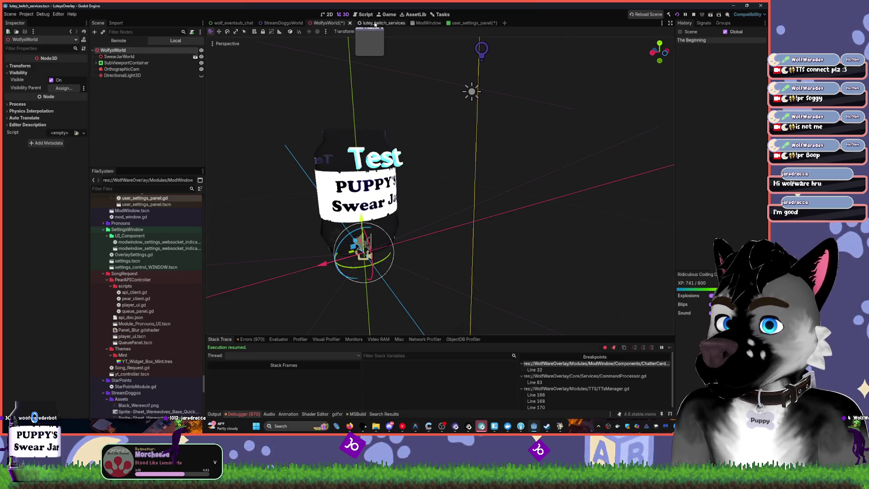
scroll(122, 100, up, 2)
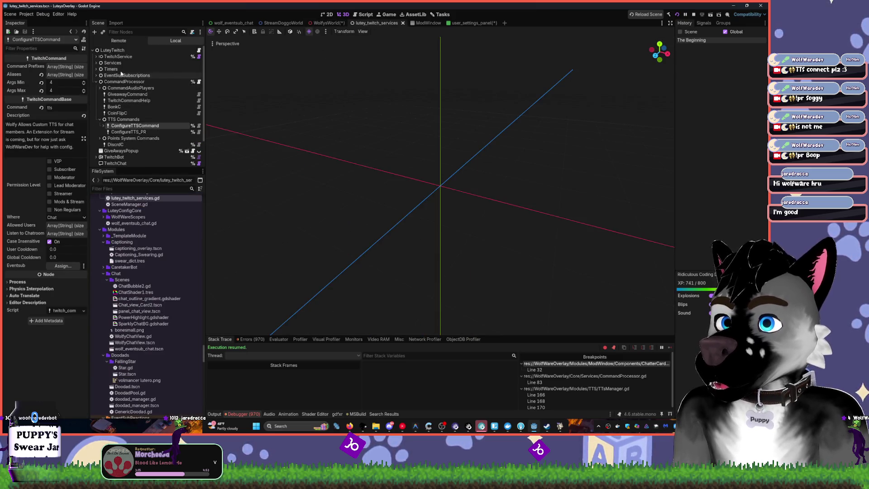
- Collapse CommandProcessor, peek at StreamDoggoWorld, then expand SubViewportContainer in WolfysWorld to select StreamDoggoWorld
click(97, 82)
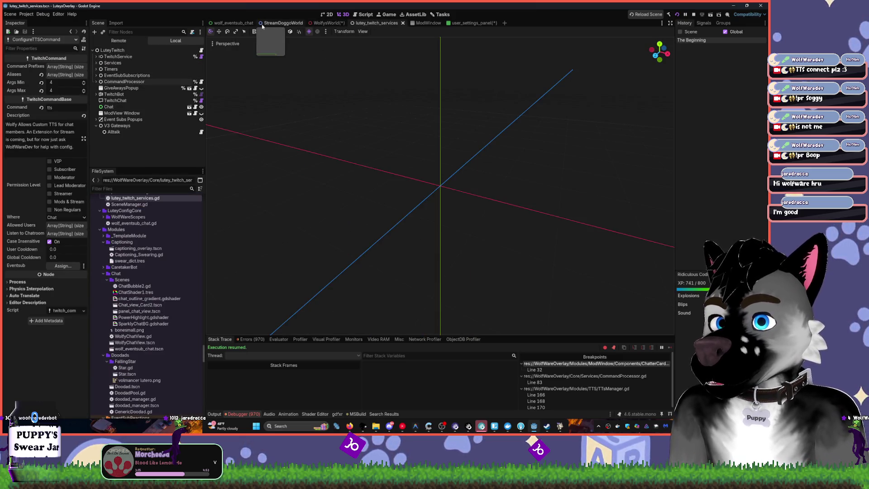
click(276, 23)
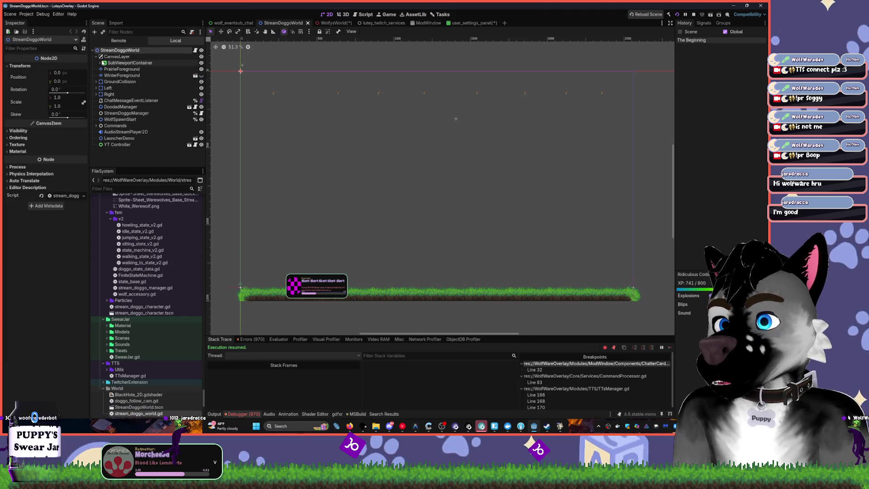
click(100, 63)
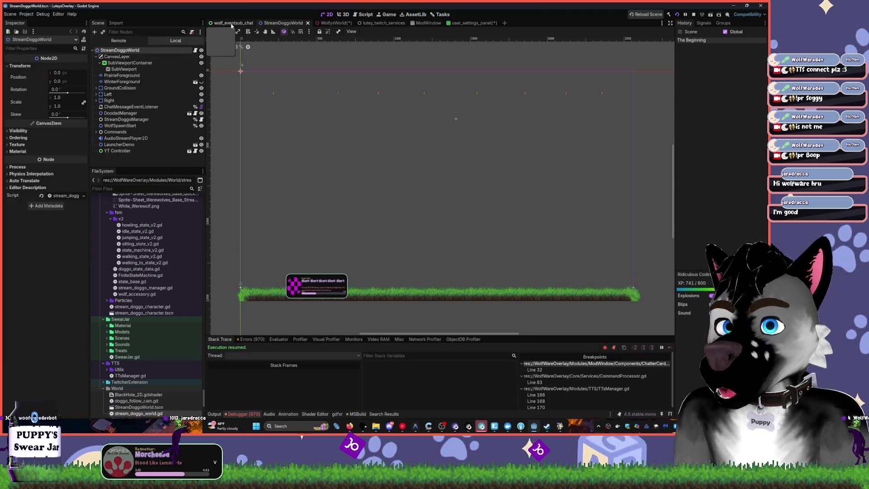
click(336, 23)
click(96, 62)
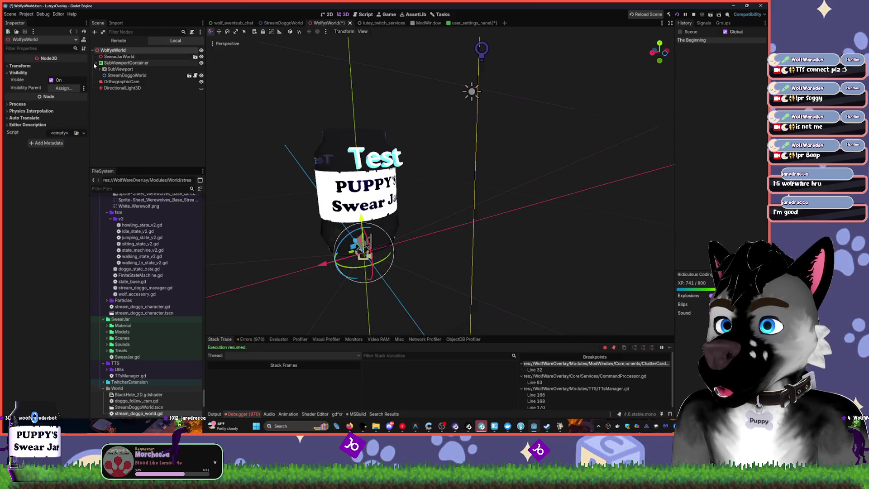
click(112, 76)
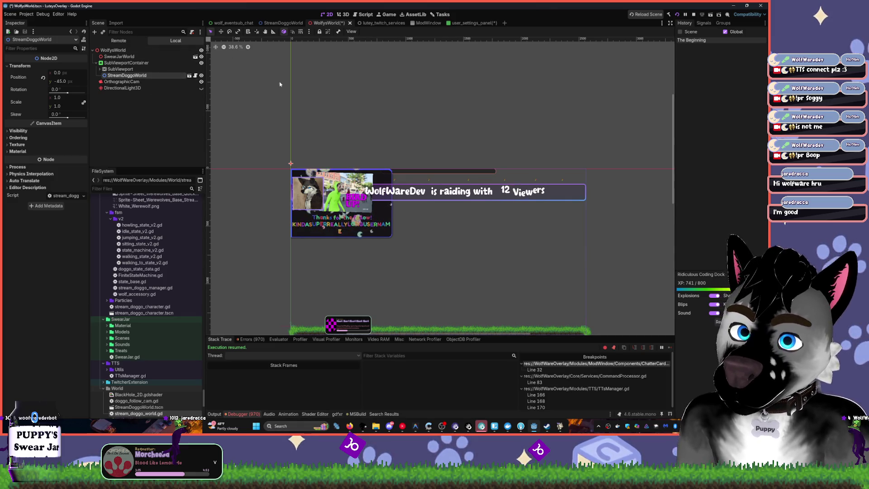
- Toggle SubViewportContainer's visibility off and on, then select WolfysWorld and SwearJarWorld
click(194, 63)
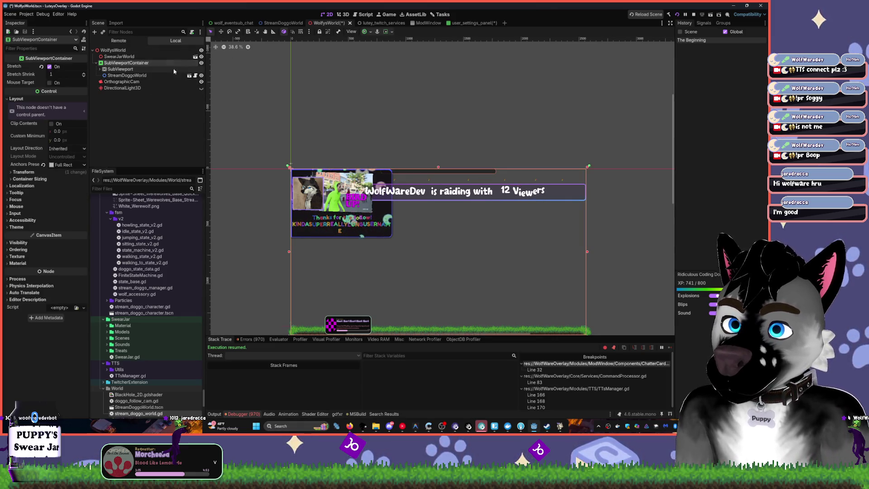
click(201, 63)
click(201, 63)
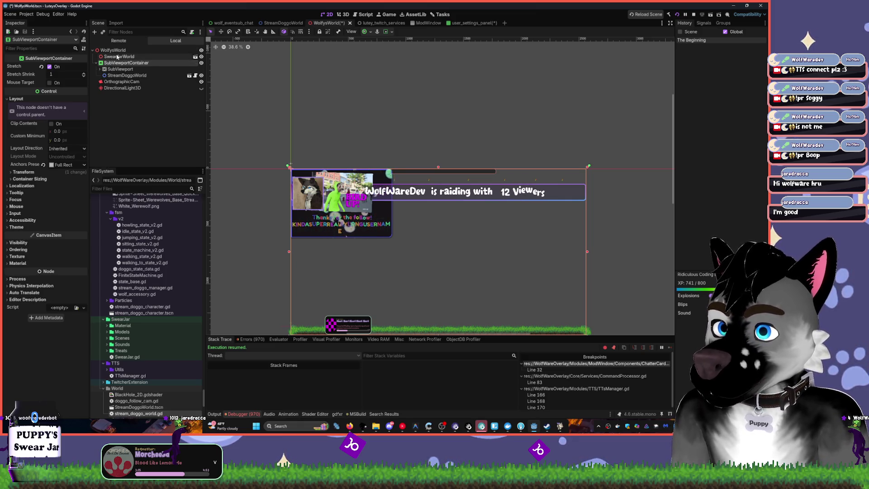
click(113, 50)
click(358, 190)
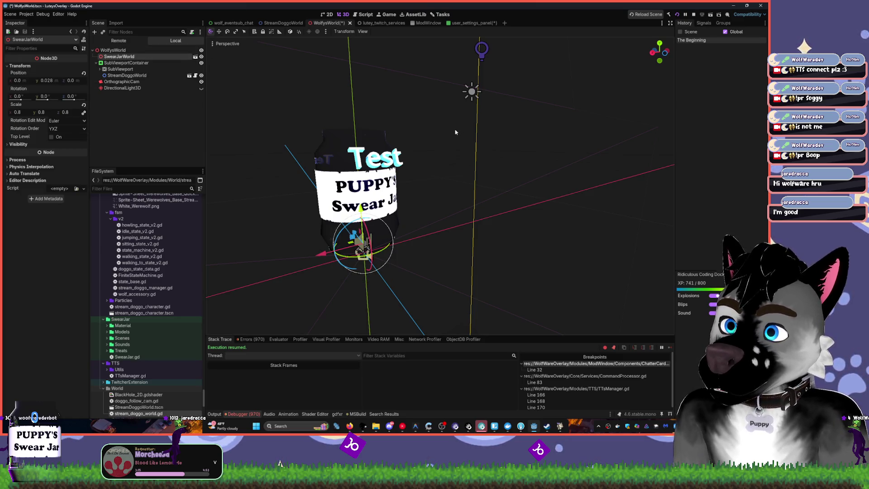
- Add a MeshInstance3D node to WolfysWorld through the Add Node search
key(ctrl+shift+o)
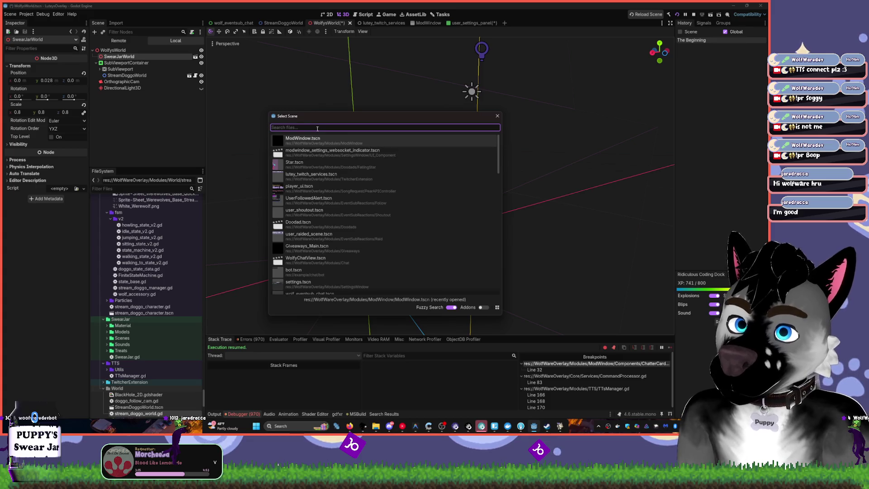
key(Escape)
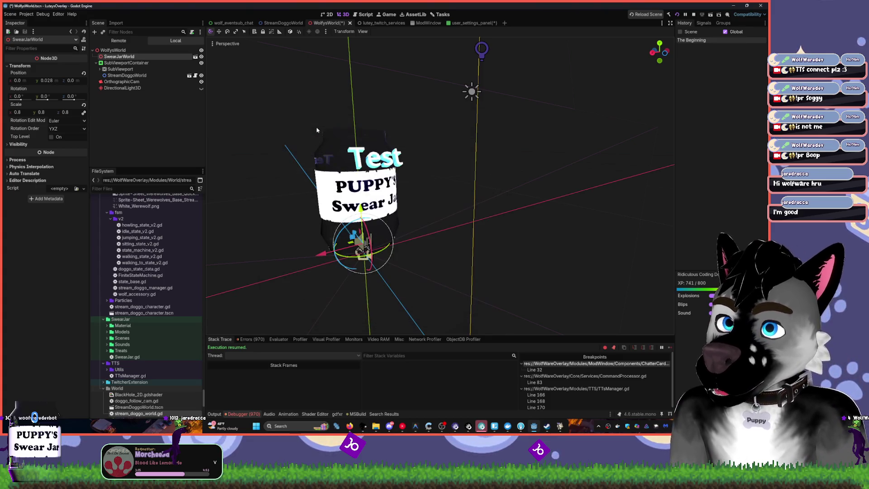
click(178, 146)
key(ctrl+a)
text(BUtt)
key(BackSpace)
key(BackSpace)
key(BackSpace)
text(meshinst)
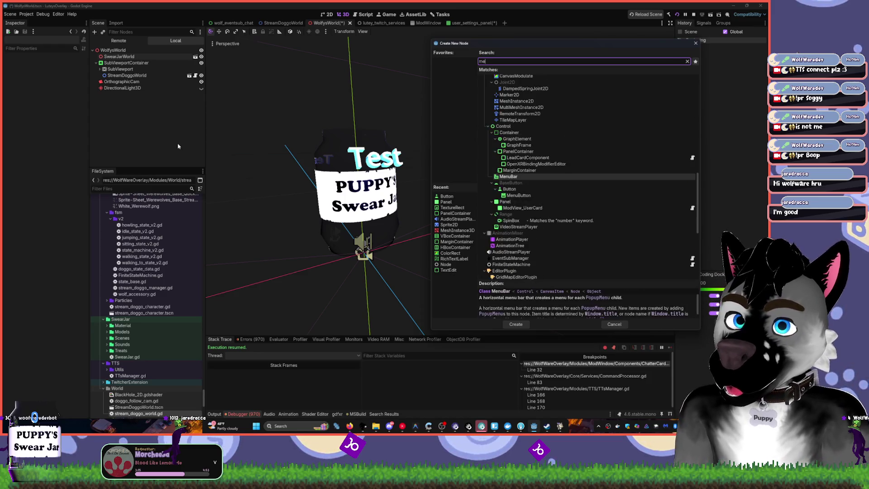
key(Return)
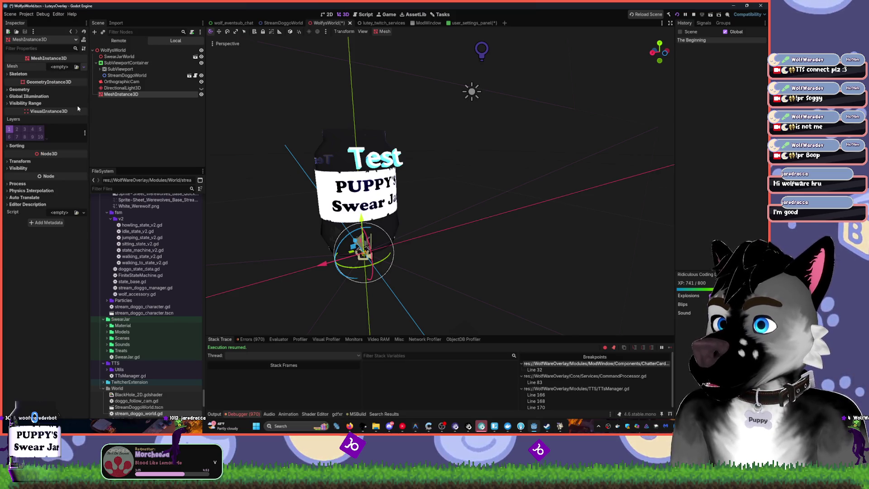
- Move the cylinder left of the swear jar, save the scene, and restart the project
scroll(388, 136, down, 5)
key(ctrl+s)
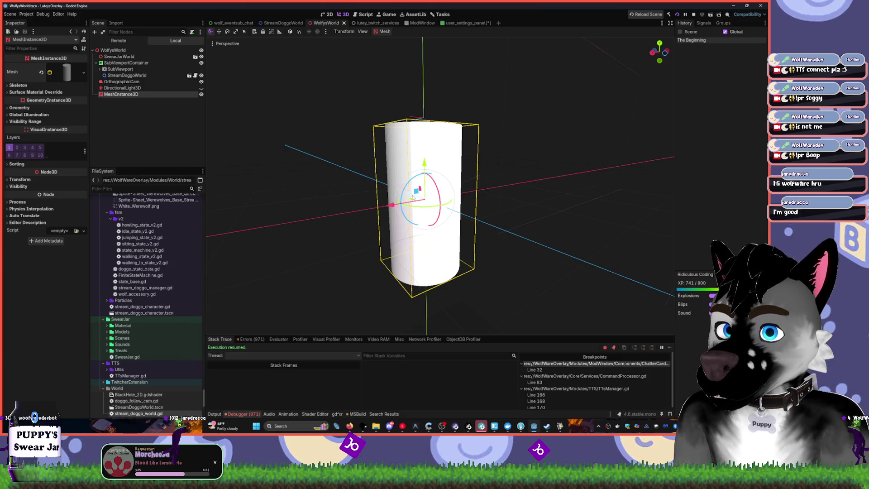
drag(422, 195, 381, 179)
key(ctrl+s)
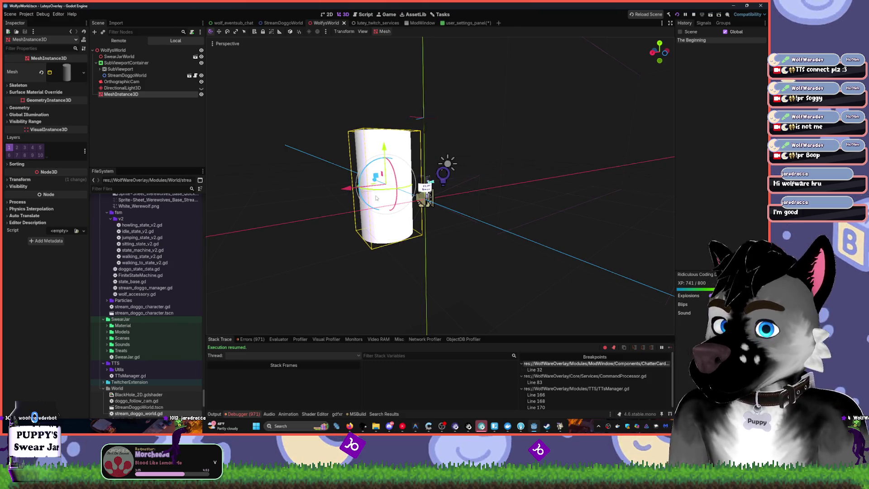
click(693, 15)
click(676, 14)
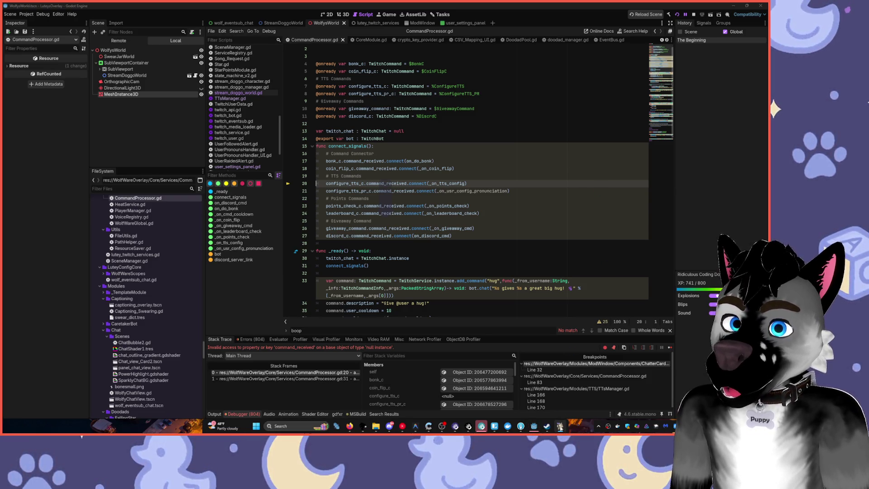
- Close the old game window, stop the debug session, and run the project again
mouse_move(501, 430)
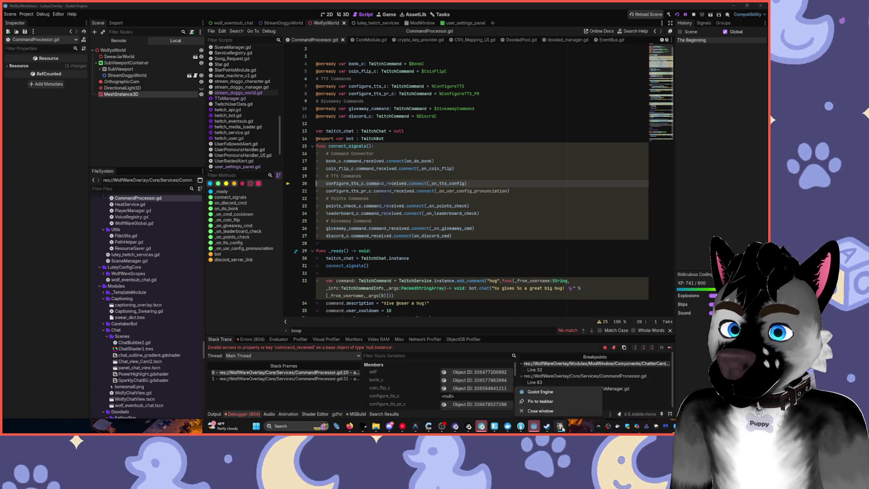
click(596, 390)
click(692, 15)
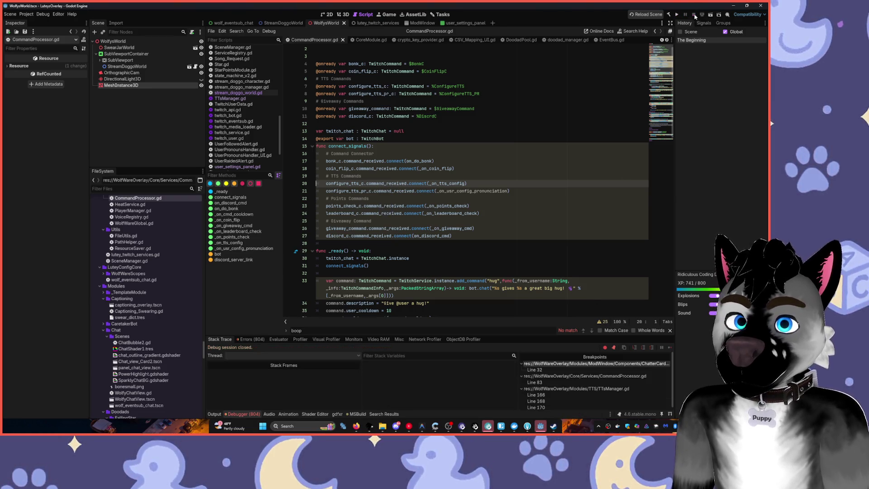
click(441, 241)
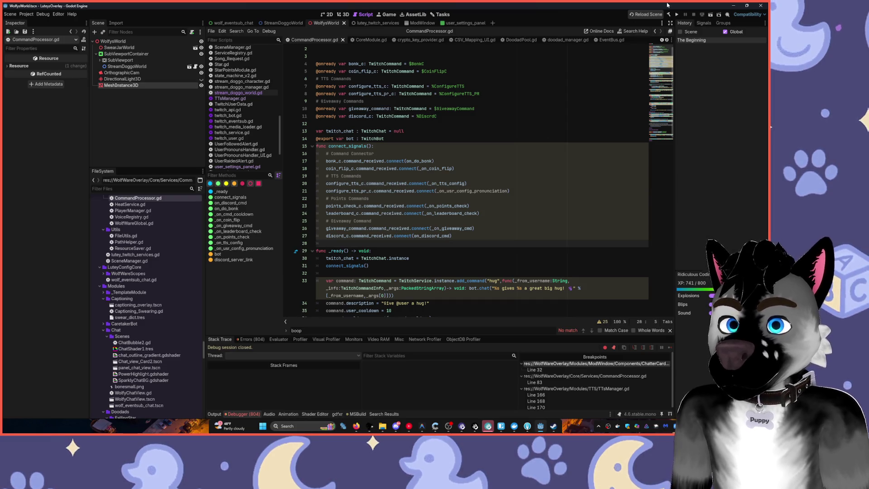
click(677, 15)
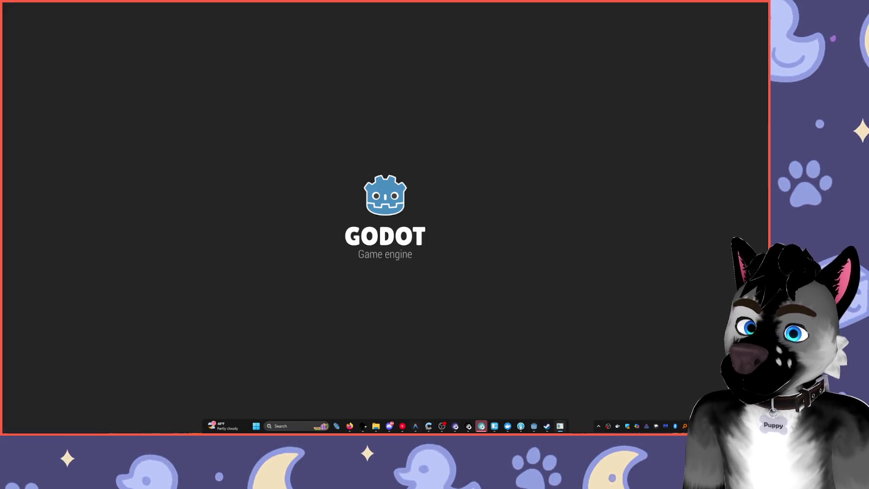
- Bring up YouTube Music to check the Morcheeba track, then minimize it
click(402, 425)
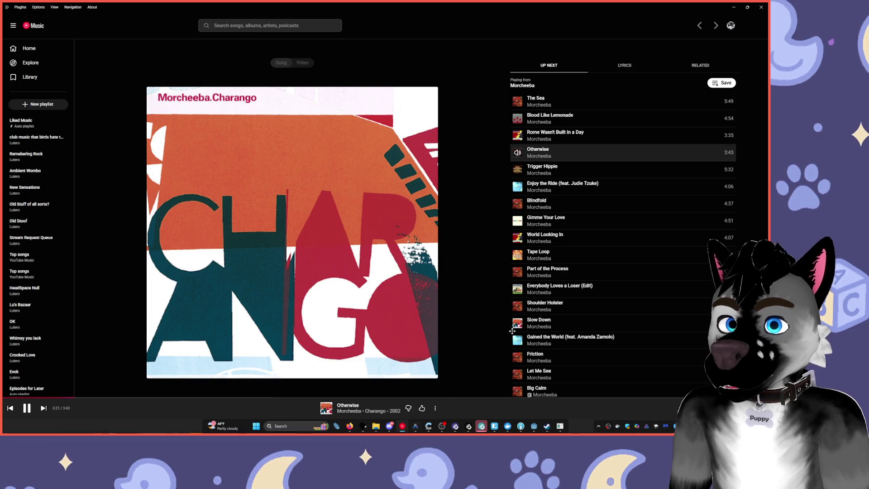
click(734, 7)
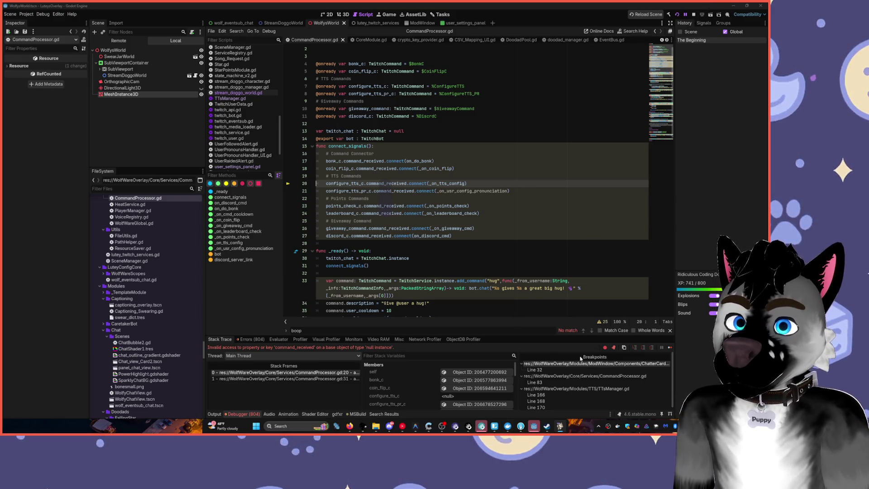
- Close the running overlay game window from its taskbar icon
right_click(560, 426)
click(540, 418)
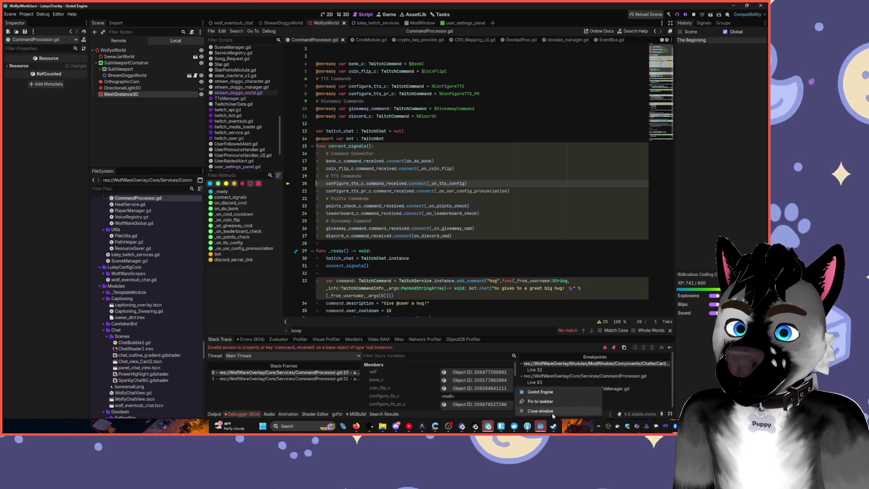
click(529, 218)
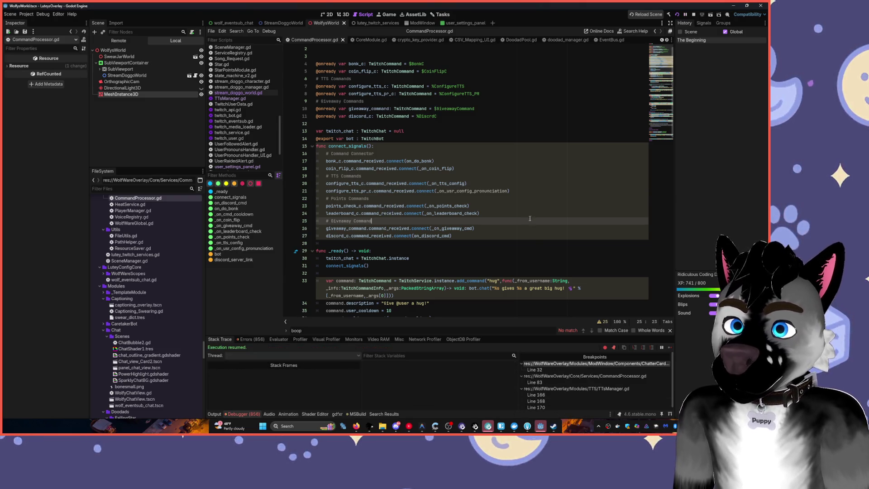
- Check the exact name of the ConfigureTTSCommand node in lutey_twitch_services, then restart the project
click(368, 23)
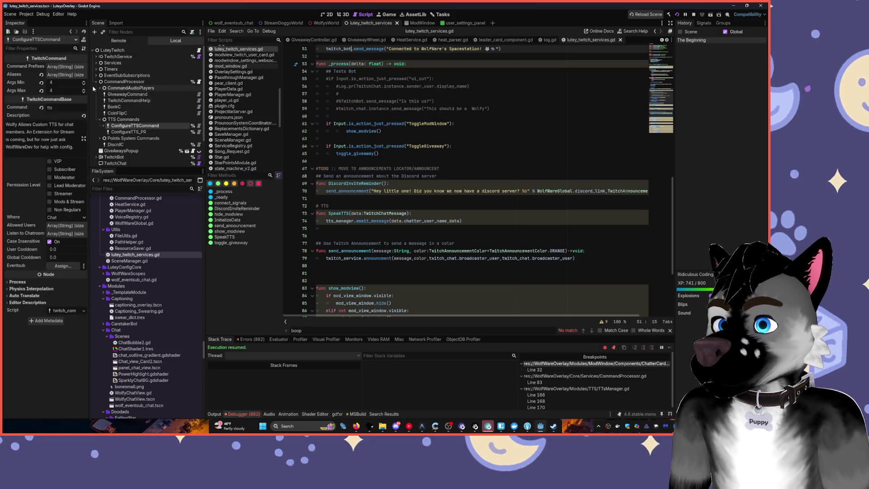
double_click(150, 125)
key(ctrl+c)
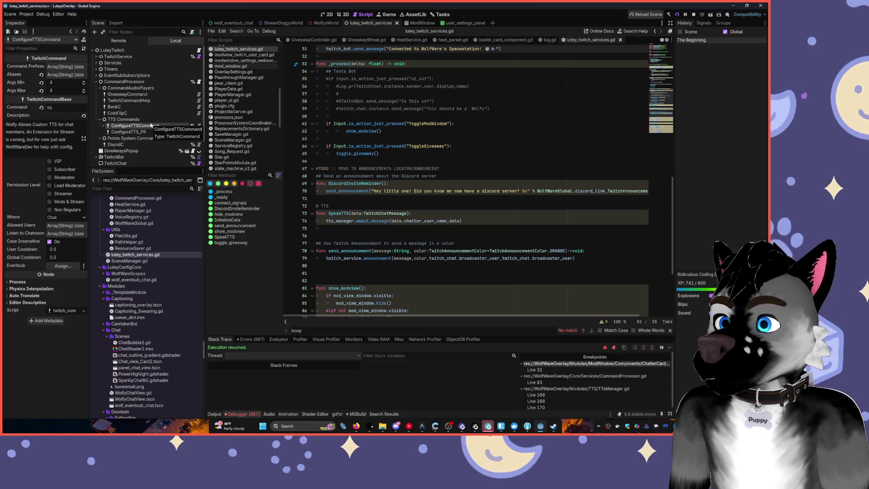
key(Escape)
click(693, 14)
click(678, 16)
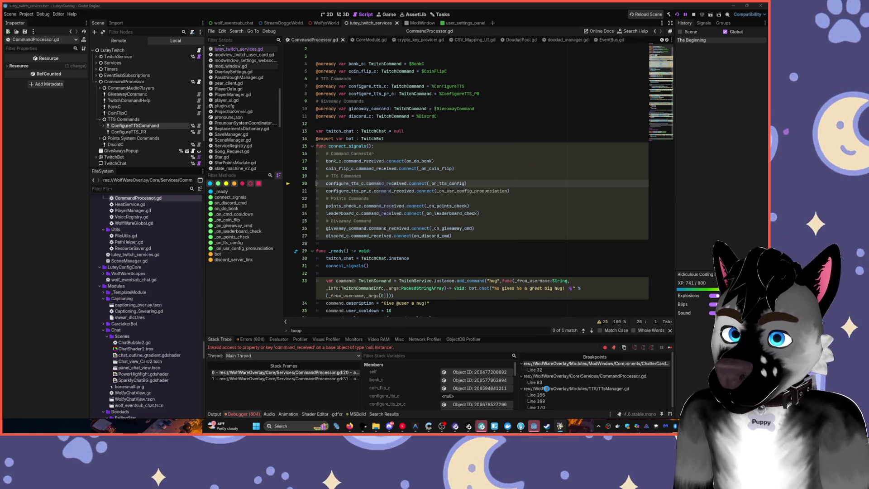
- Close the game, change line 7's node path from ConfigureTTS to ConfigureTTSCommand, and save CommandProcessor.gd
right_click(560, 425)
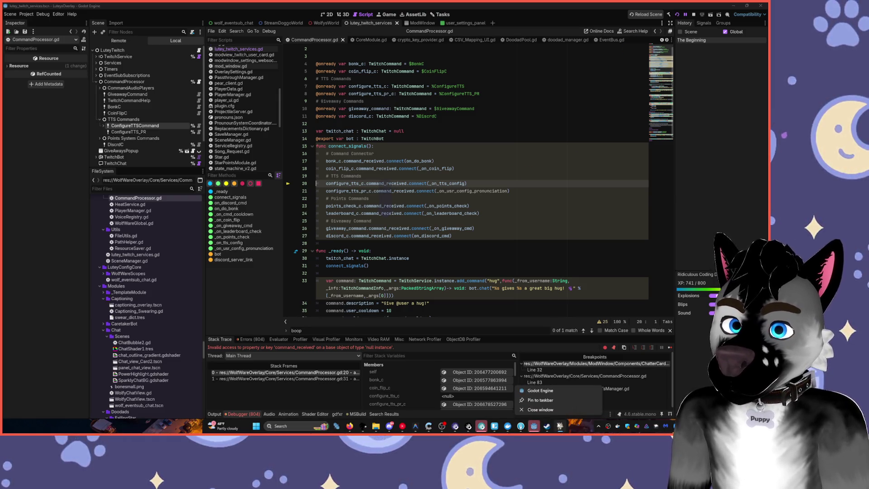
click(547, 409)
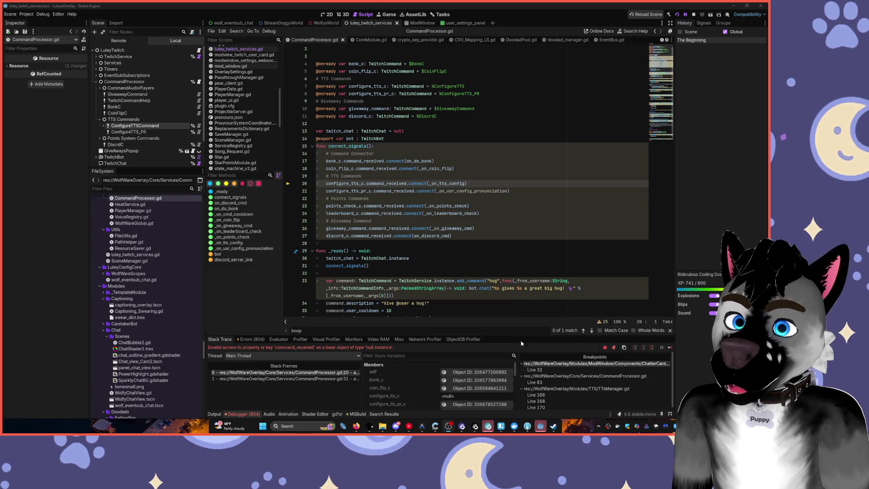
double_click(346, 183)
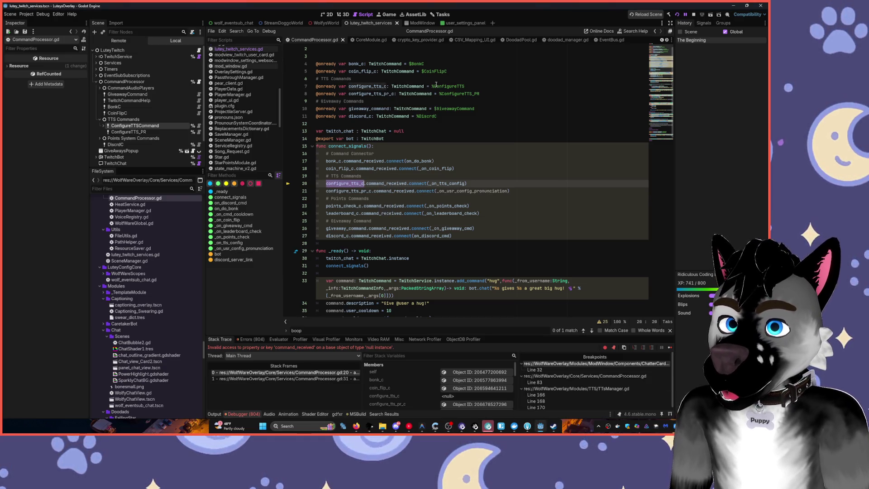
double_click(435, 86)
key(ctrl+v)
key(ctrl+s)
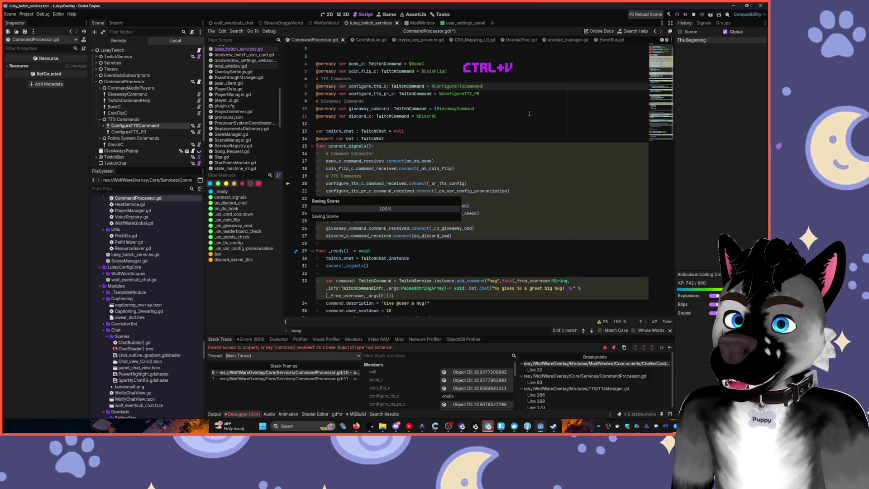
- Rerun the overlay project and return to the 2D scene view
key(F5)
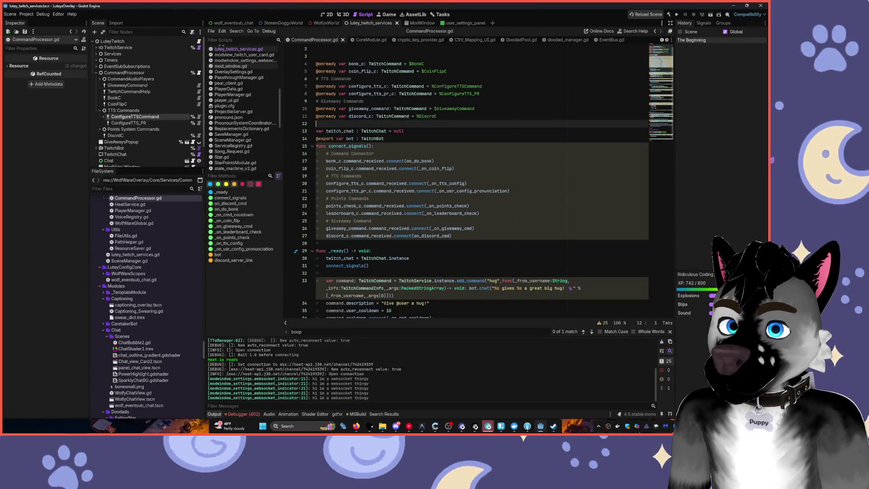
click(676, 18)
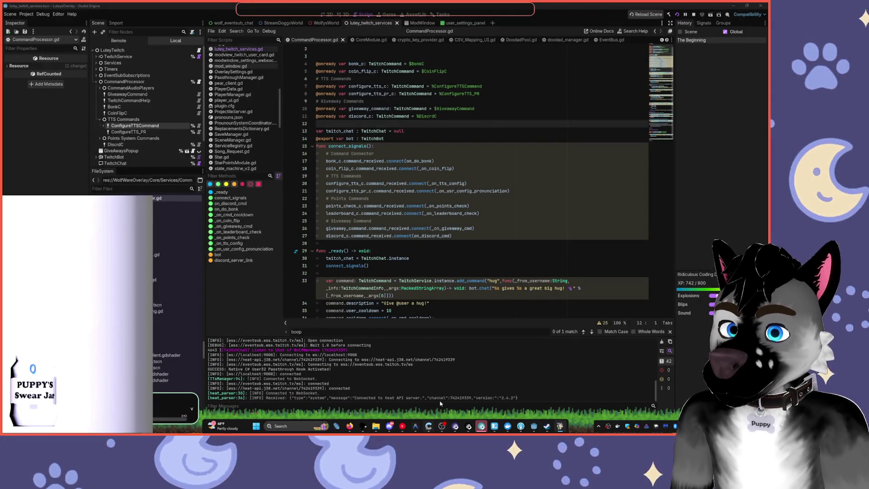
click(329, 15)
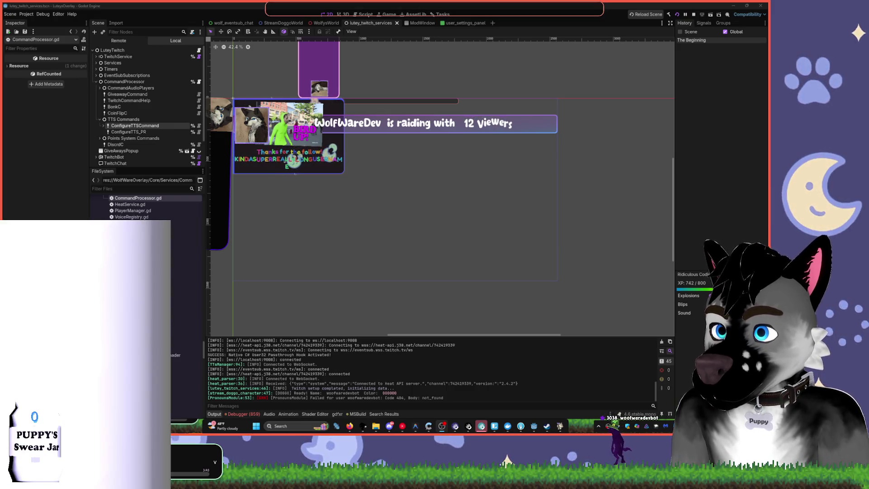
- Search all project files for 'spacestation' and open the match in lutey_twitch_services.gd
click(489, 157)
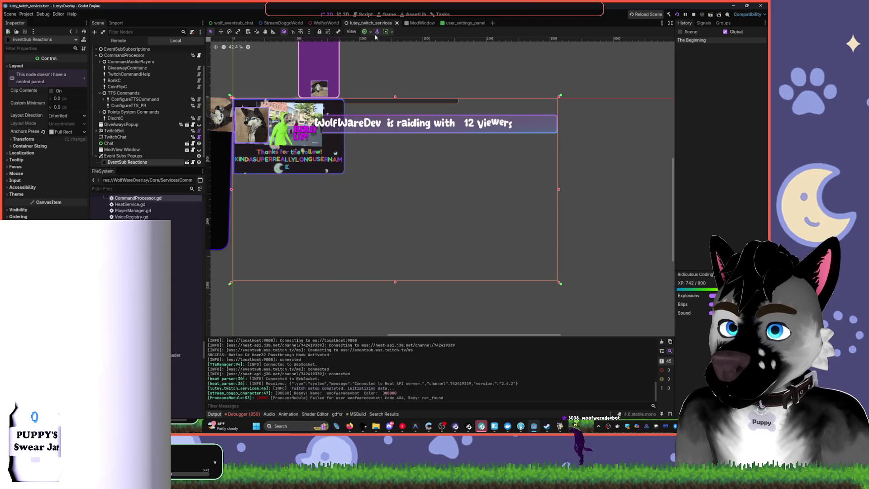
click(362, 16)
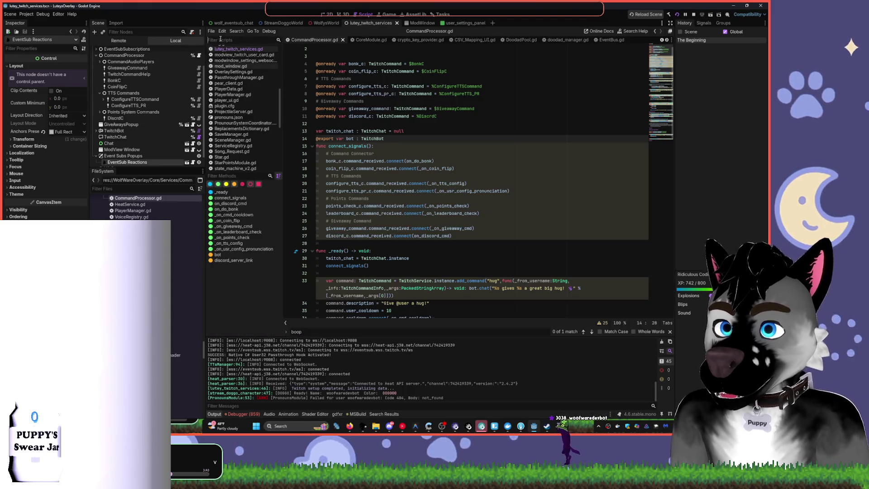
key(ctrl+shift+f)
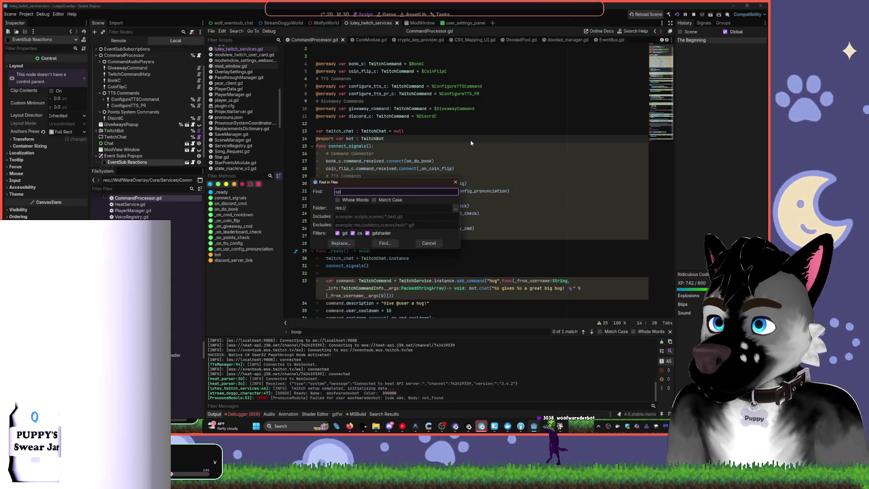
key(Return)
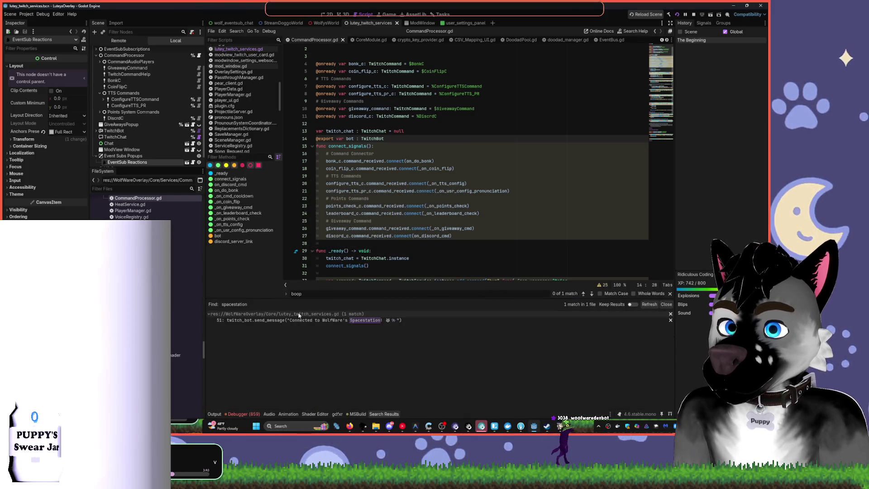
click(290, 320)
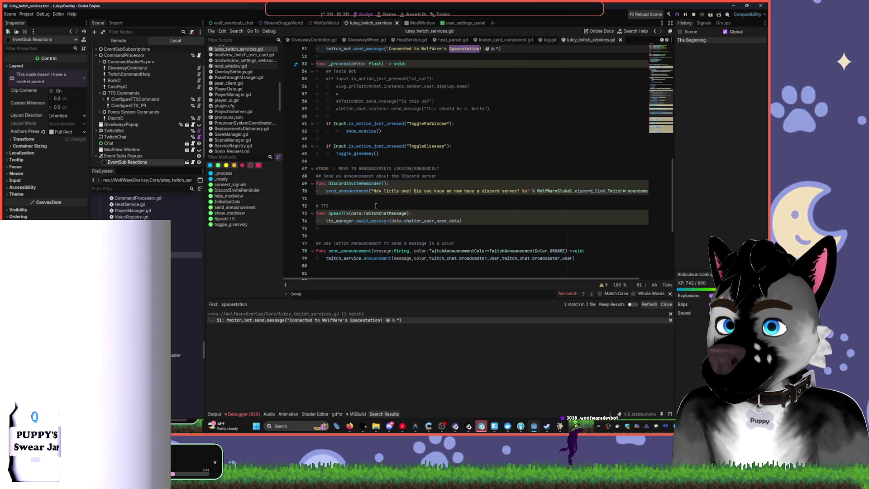
- Comment out the WolfWare's Spacestation greeting line at line 51 and rerun the project
scroll(399, 138, up, 3)
key(Down)
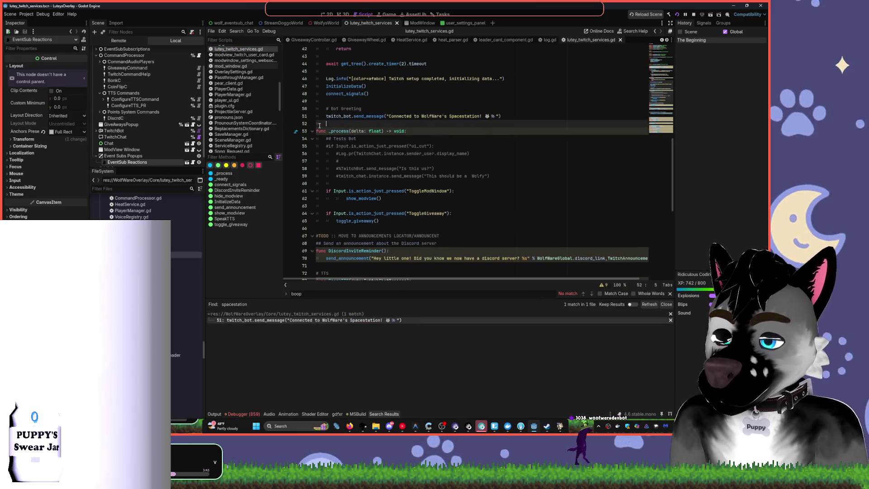
key(ctrl+z)
key(ctrl+z)
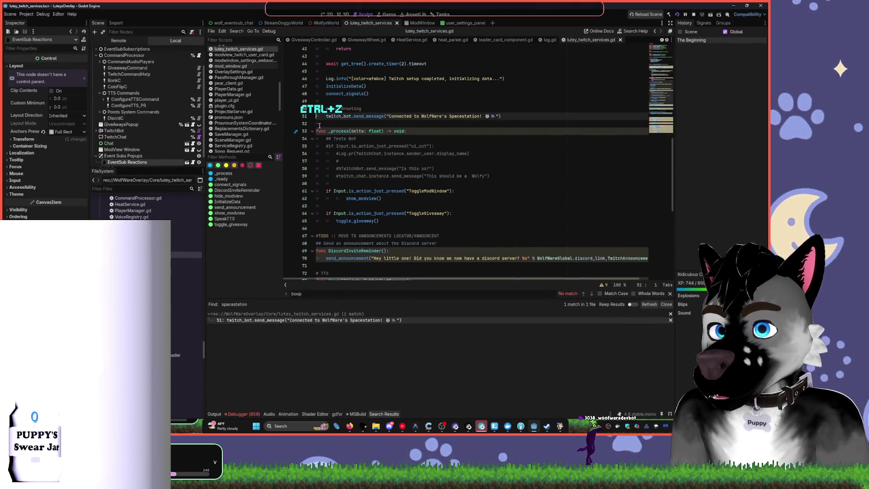
key(ctrl+slash)
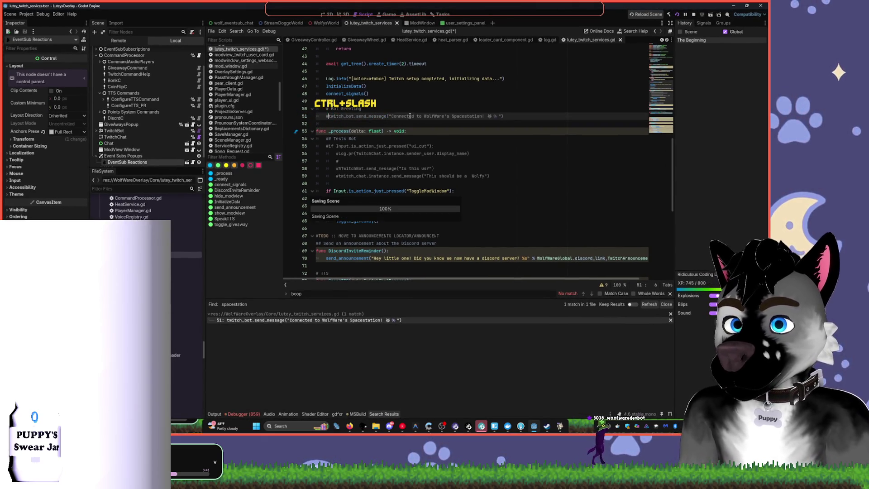
key(F5)
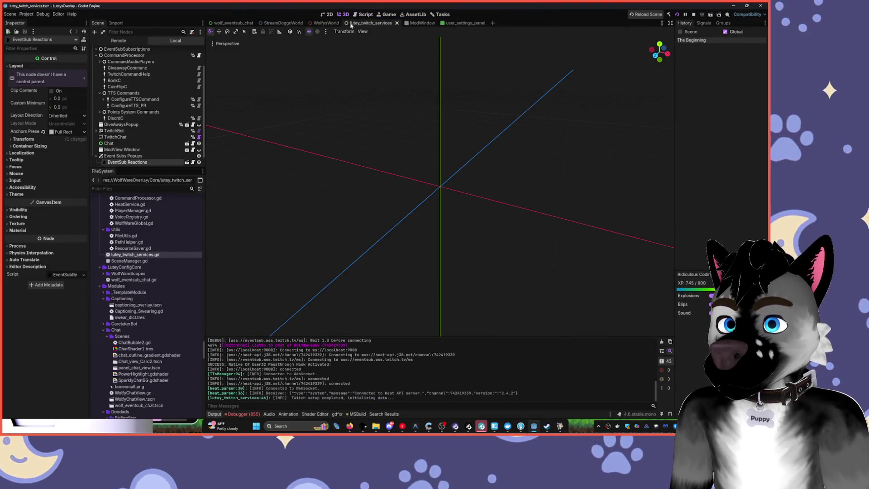
- In WolfysWorld, move the cylinder right and along Z, and rotate it onto its side
click(325, 23)
click(353, 166)
key(f)
drag(392, 187, 452, 198)
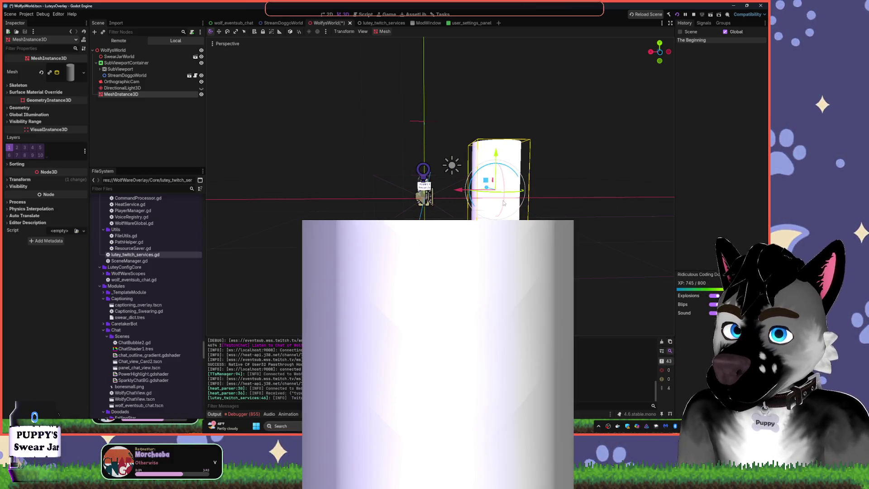
drag(504, 204, 504, 197)
key(w)
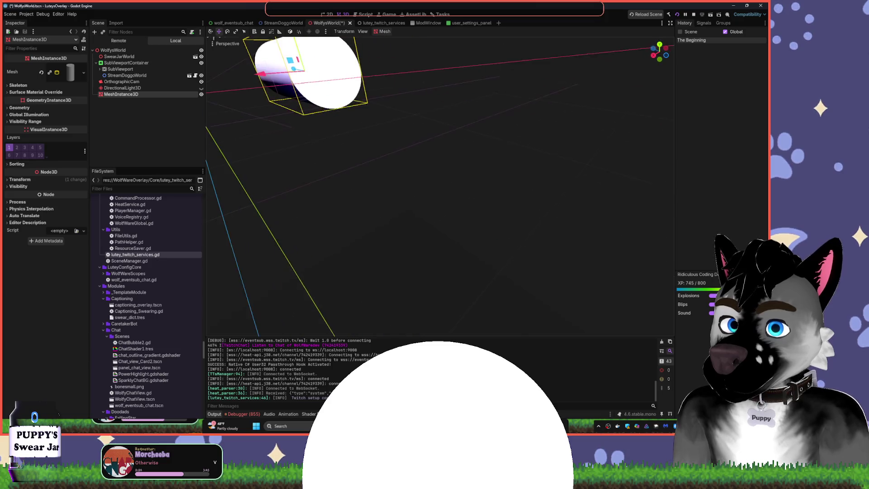
scroll(362, 129, up, 3)
mouse_move(348, 119)
mouse_down()
mouse_move(306, 105)
mouse_move(329, 96)
mouse_move(337, 107)
mouse_move(327, 96)
mouse_up()
key(e)
key(w)
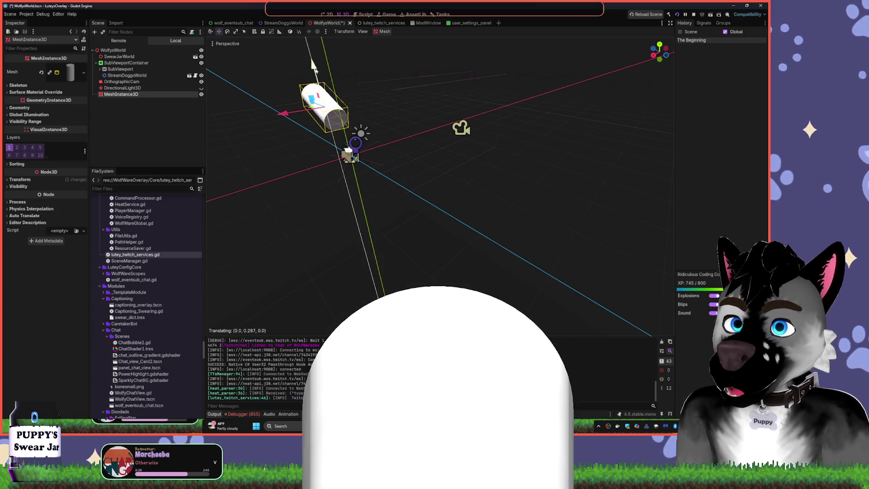
- Bring up the viewport's preview sun and environment settings
mouse_move(408, 119)
mouse_down()
mouse_move(444, 178)
mouse_move(398, 117)
mouse_up()
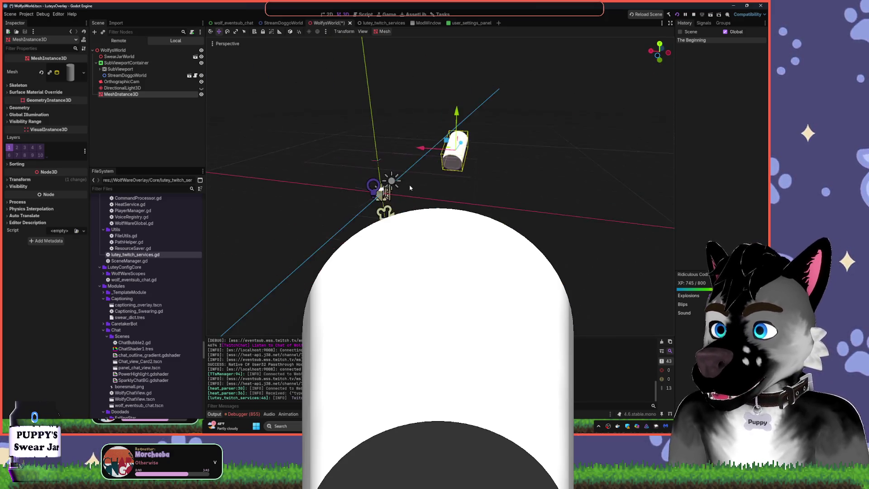
click(343, 31)
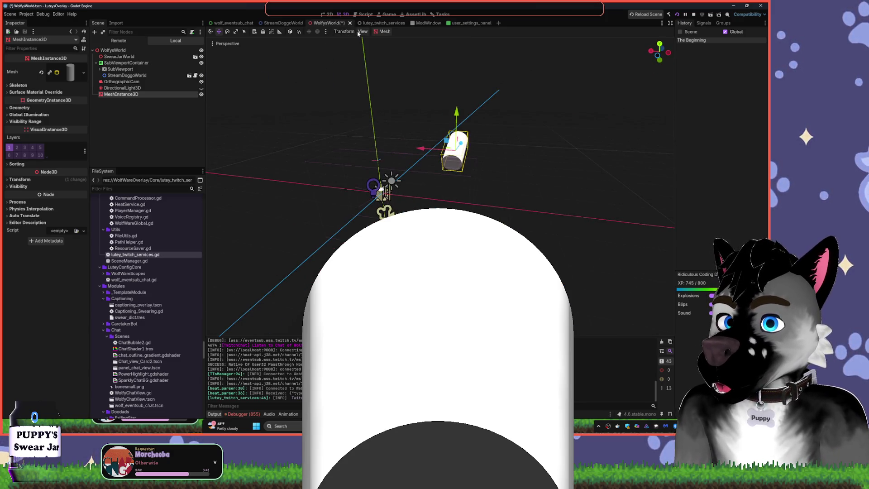
click(324, 33)
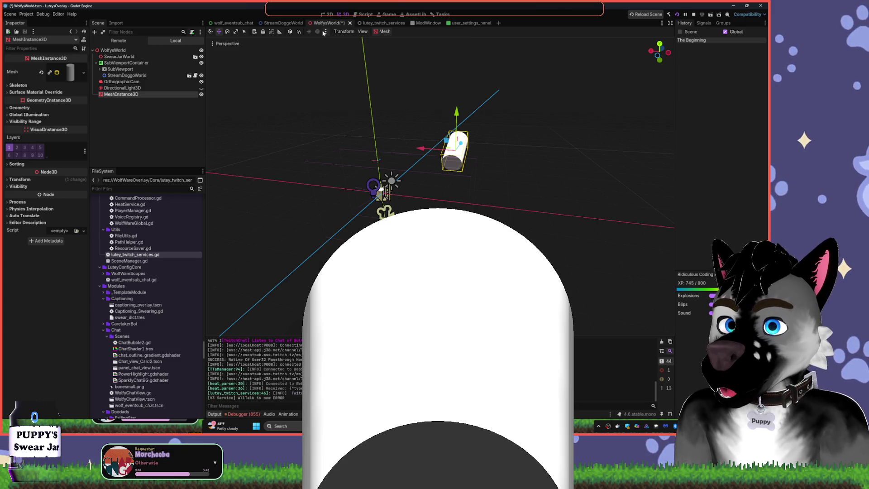
click(327, 33)
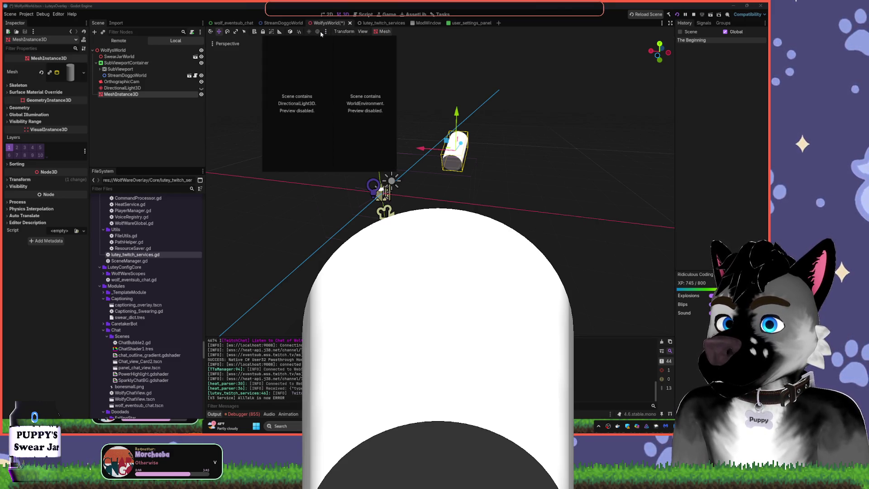
- Toggle the DirectionalLight3D's visibility to compare the lighting, then delete it from WolfysWorld
click(130, 88)
click(201, 89)
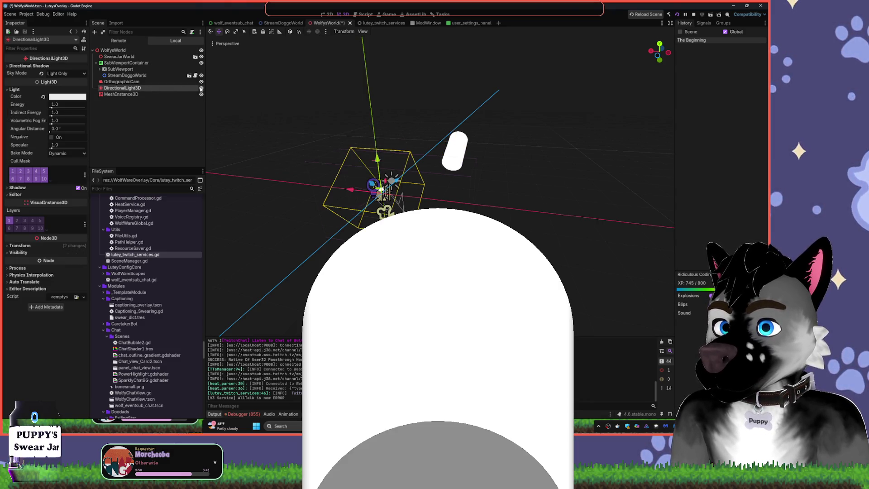
click(136, 94)
click(162, 87)
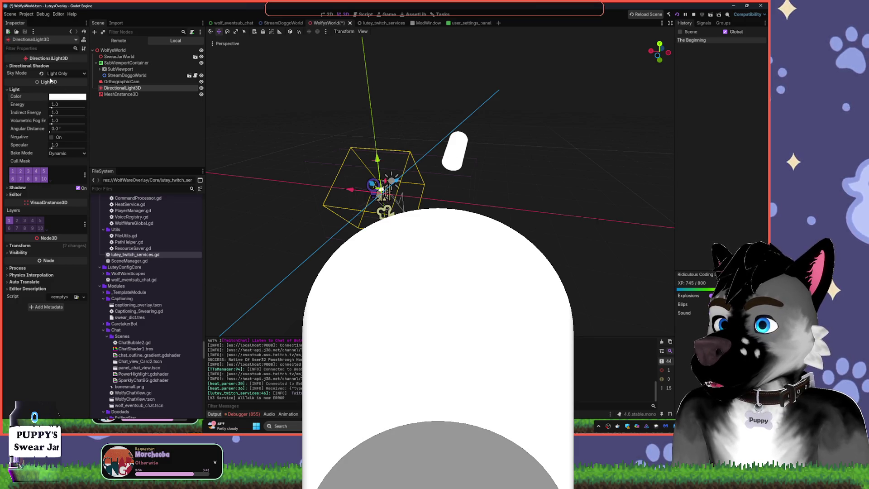
click(200, 88)
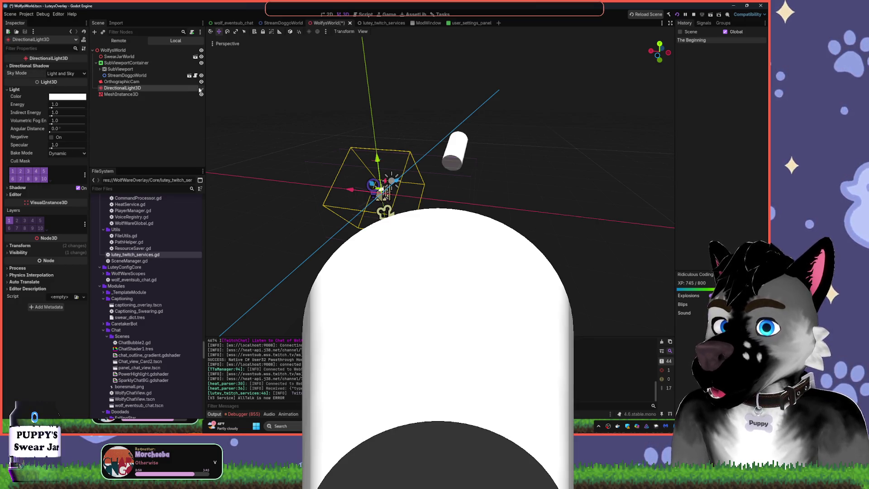
click(200, 89)
click(150, 94)
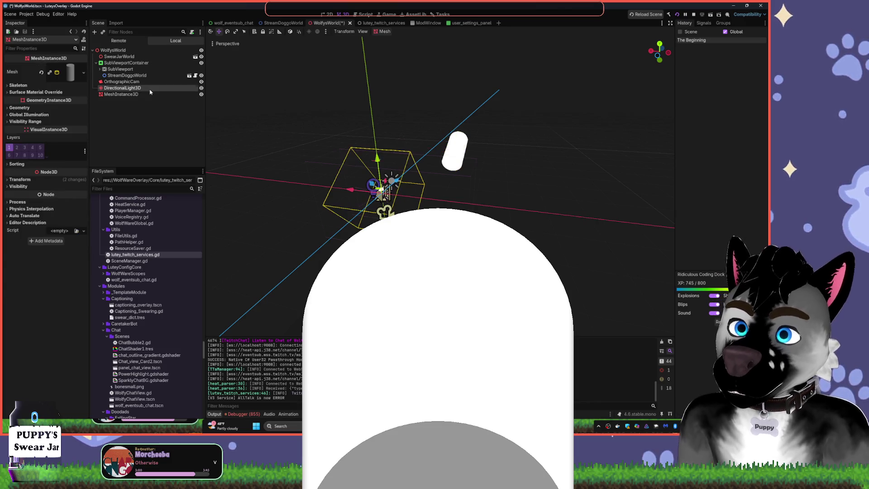
click(149, 88)
key(Delete)
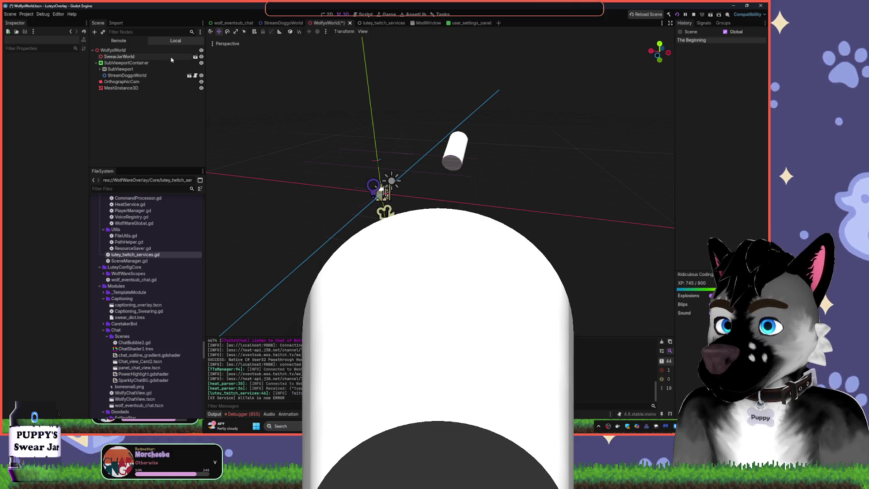
- In SwearJarWorld, toggle the DirectionalLight3D's visibility and frame the OmniLight3D
click(195, 56)
click(122, 75)
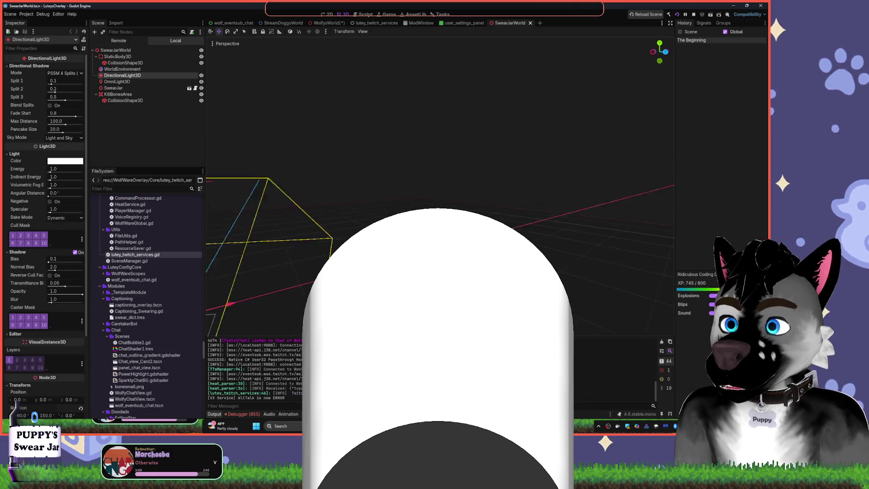
mouse_move(380, 200)
mouse_down()
mouse_move(344, 226)
mouse_move(238, 103)
mouse_up()
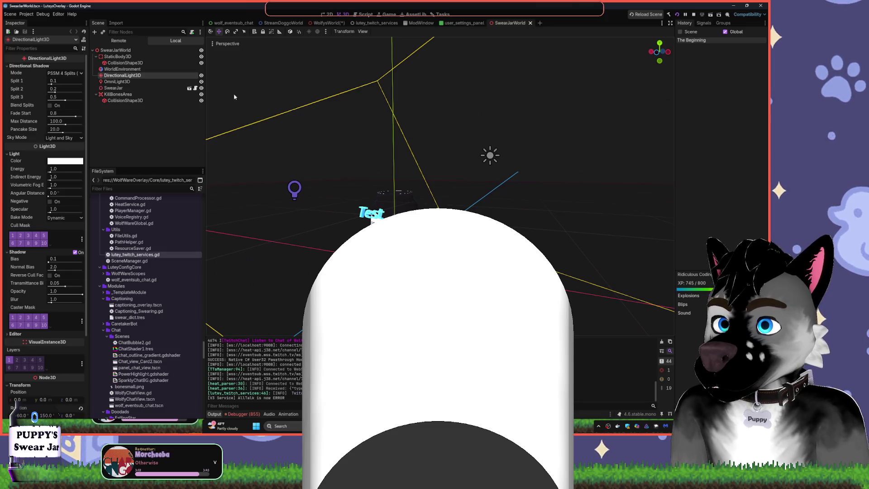
click(201, 75)
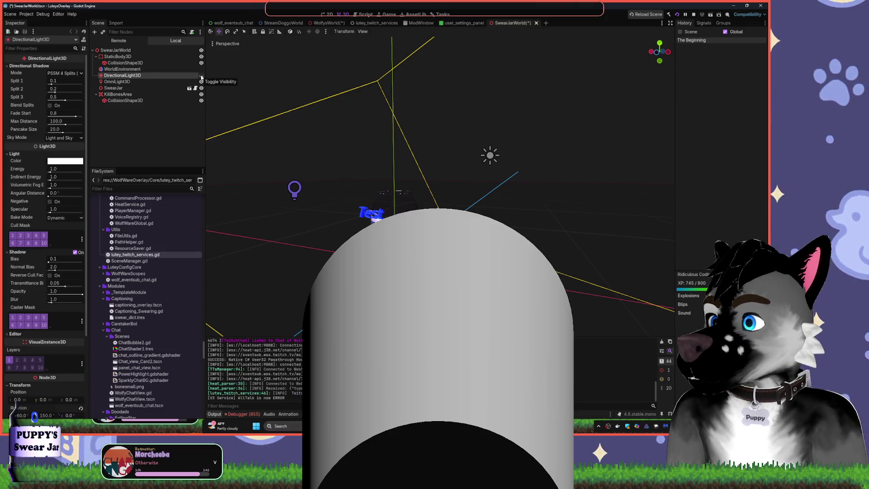
click(202, 76)
click(201, 76)
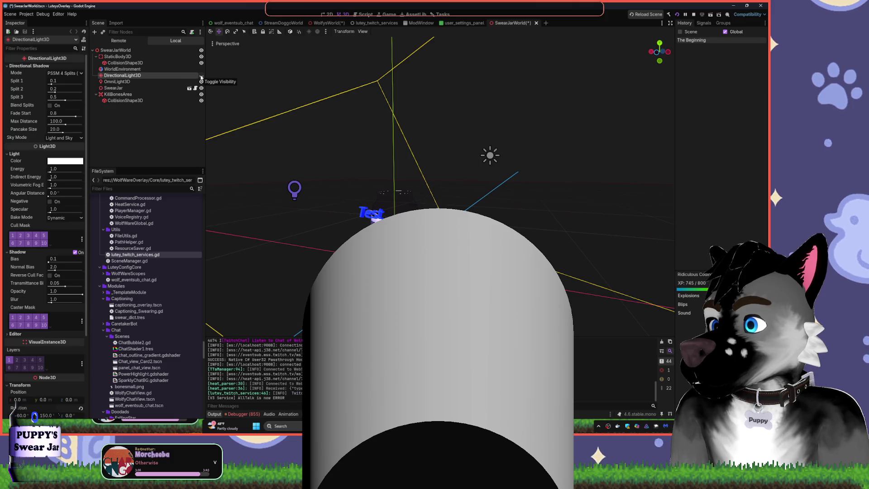
click(149, 81)
click(150, 76)
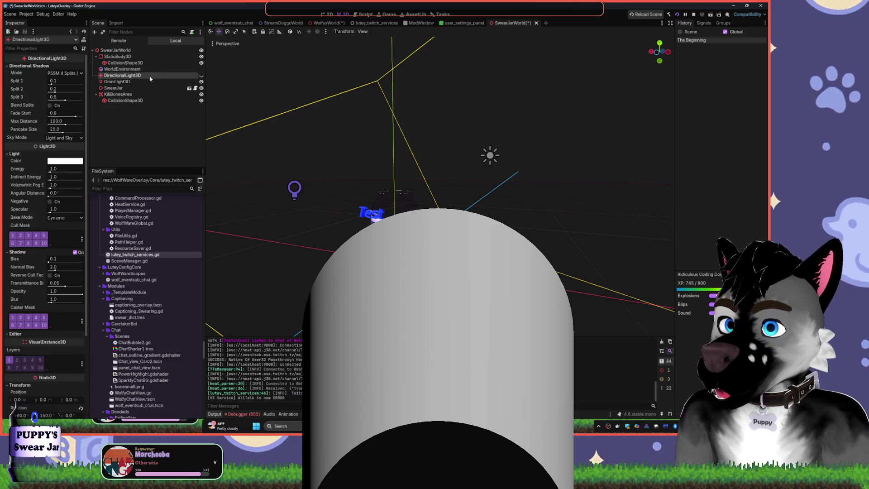
click(151, 81)
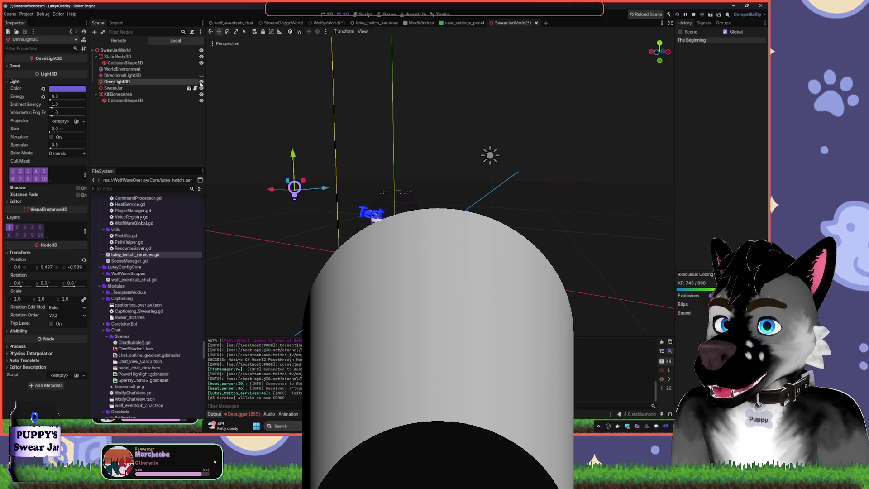
key(f)
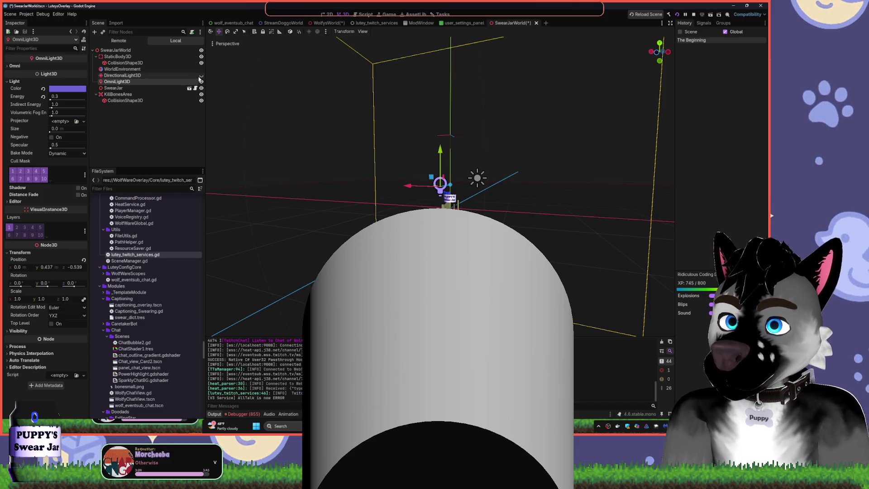
- Toggle the purple OmniLight3D on and off to compare, leaving it visible
click(200, 81)
scroll(246, 127, up, 5)
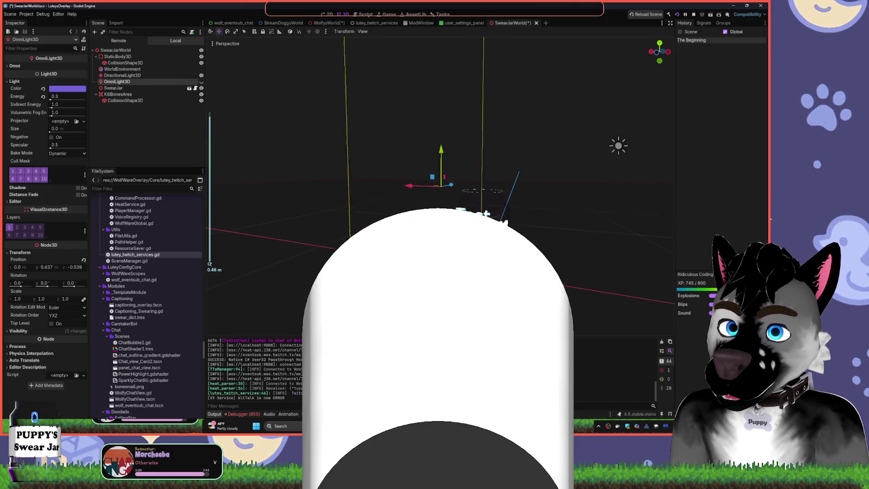
click(489, 181)
scroll(430, 190, down, 10)
mouse_move(413, 172)
mouse_down()
mouse_move(398, 176)
mouse_move(422, 186)
mouse_move(416, 189)
mouse_up()
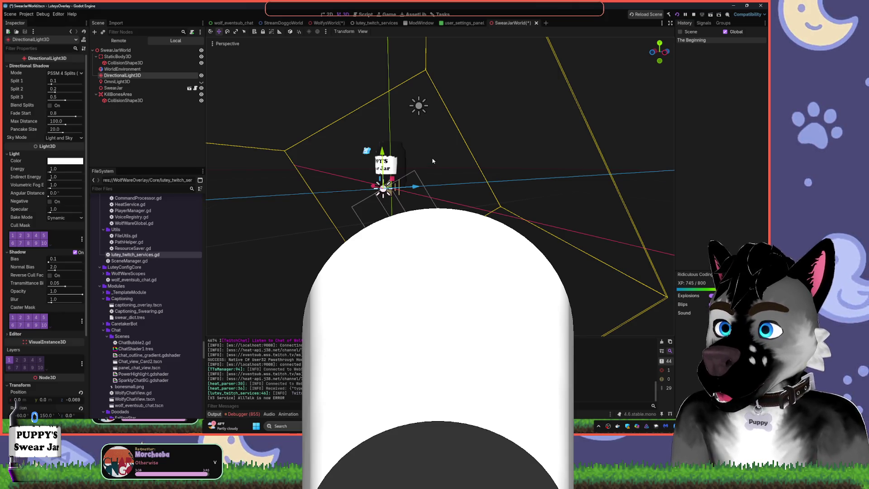
key(Escape)
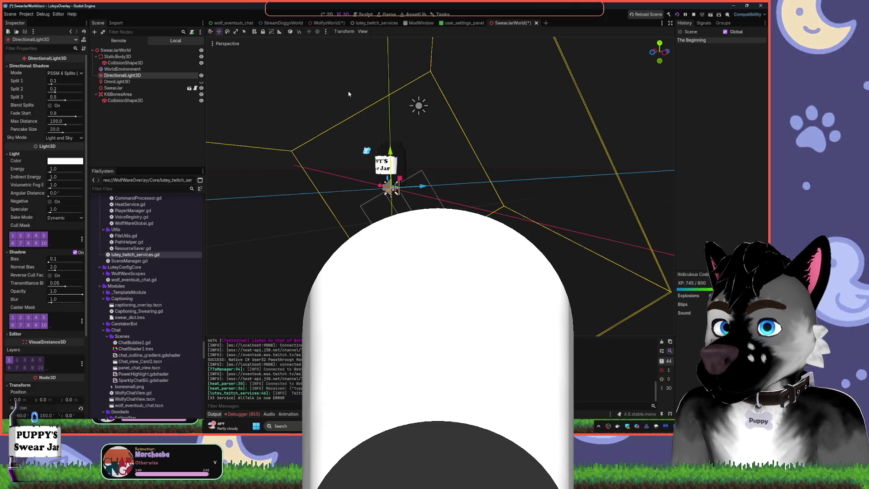
click(236, 99)
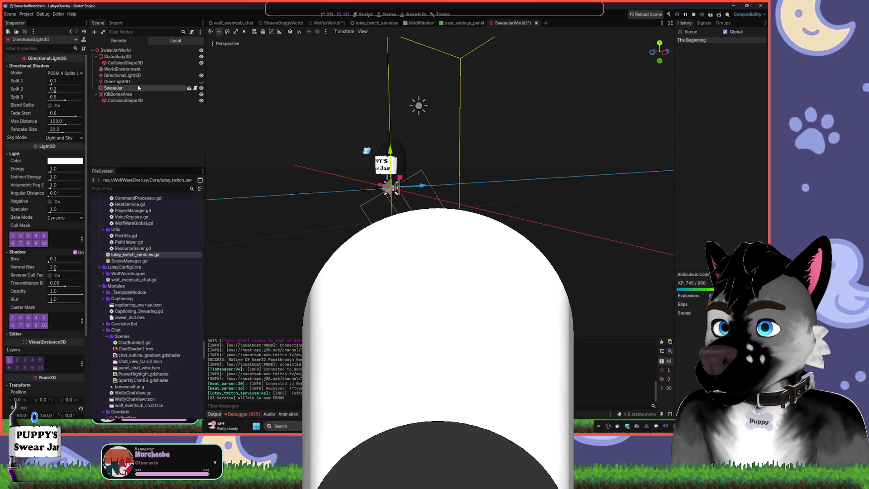
click(202, 83)
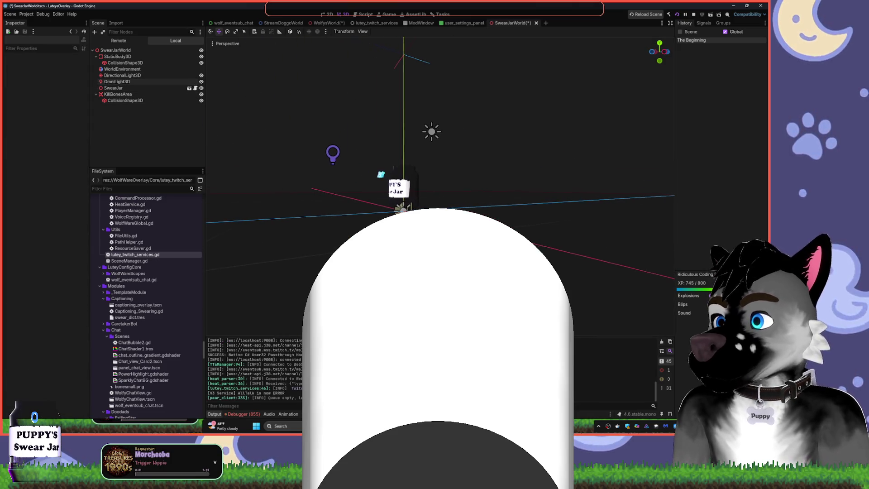
click(202, 82)
click(201, 82)
click(202, 83)
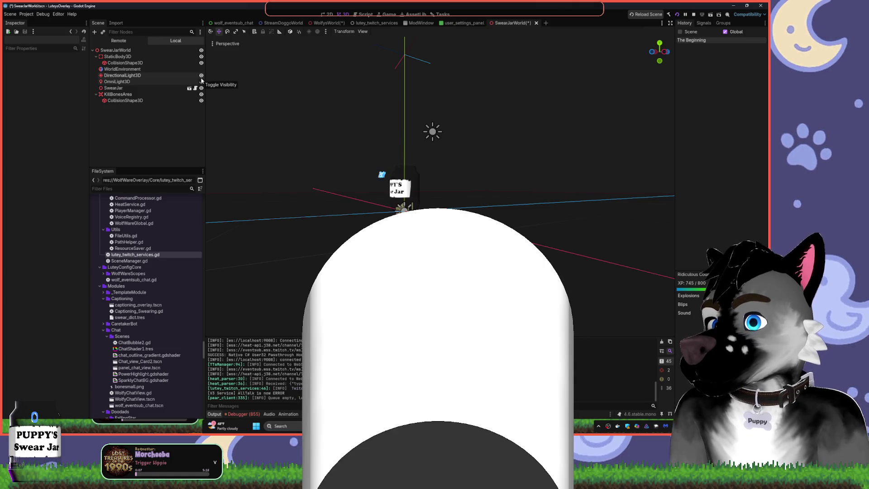
click(201, 82)
- Lower the DirectionalLight3D's Energy by entering 0.5, then switch to YouTube Music
click(136, 81)
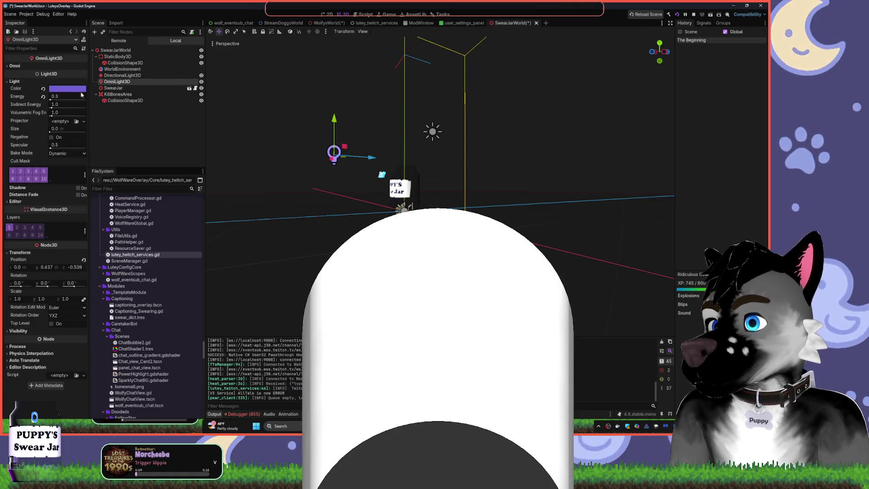
click(118, 75)
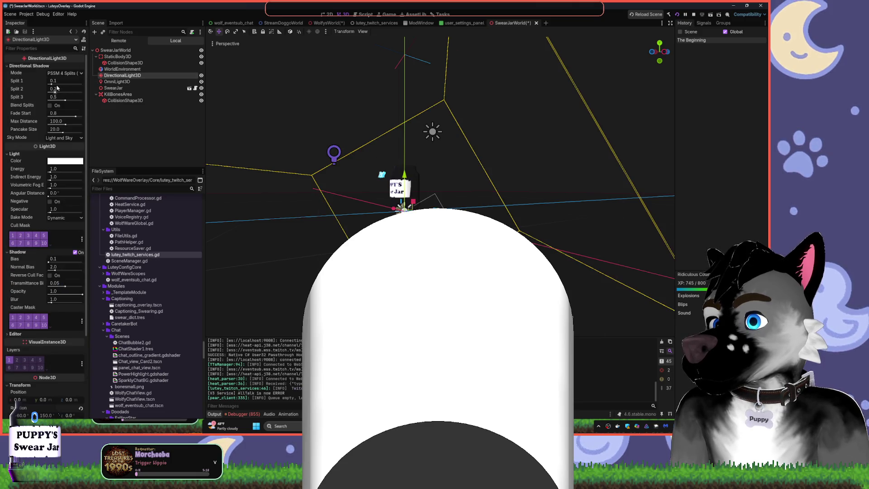
click(54, 169)
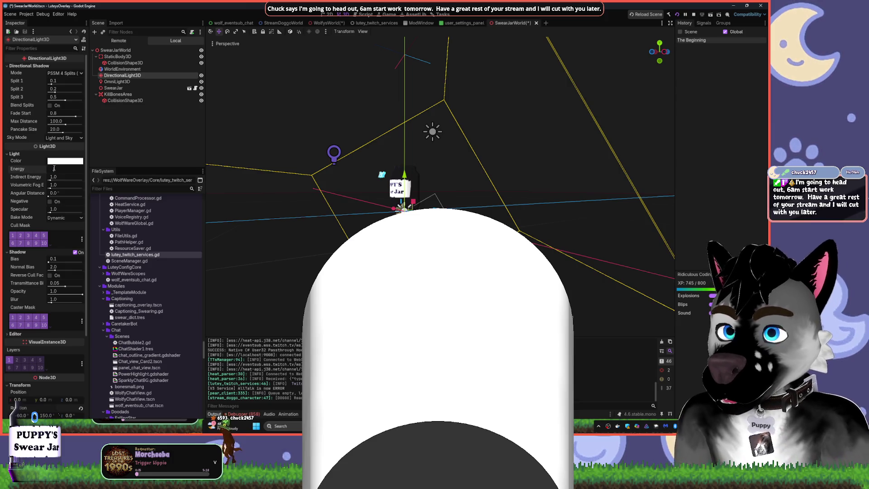
text(0.5)
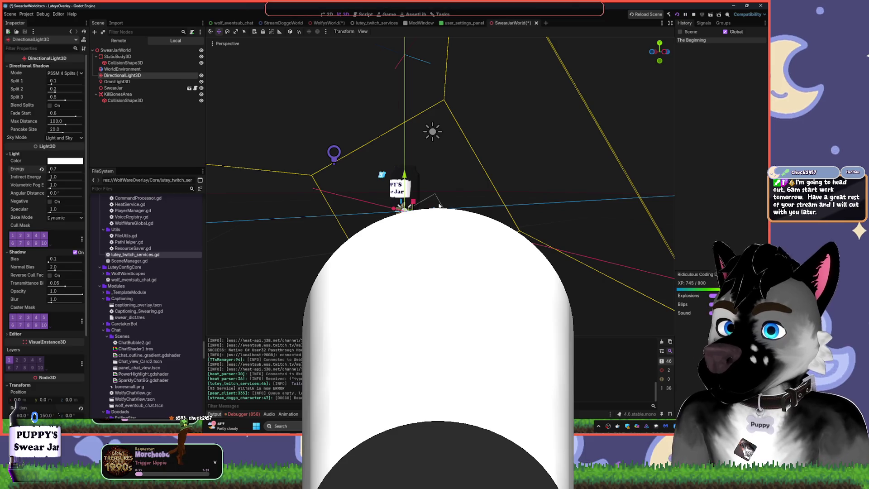
key(alt+Tab)
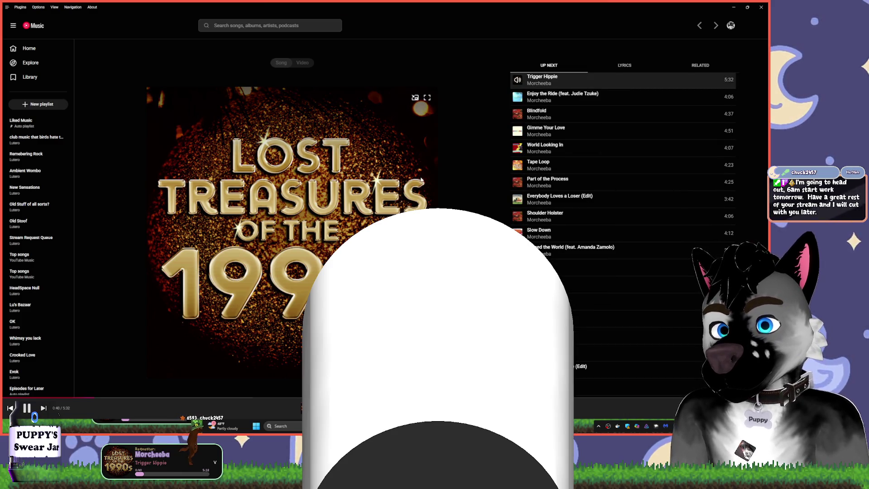
- Leave the Morcheeba page and scroll down through the Liked Music playlist
click(539, 168)
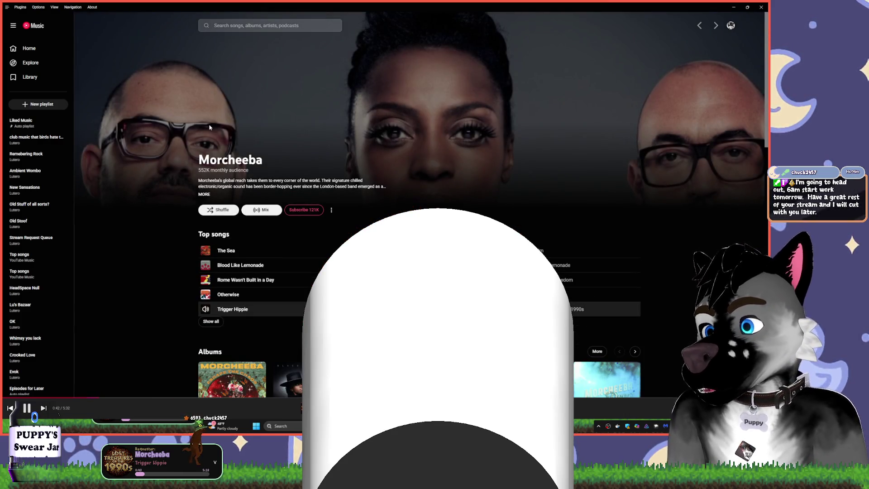
key(alt+Left)
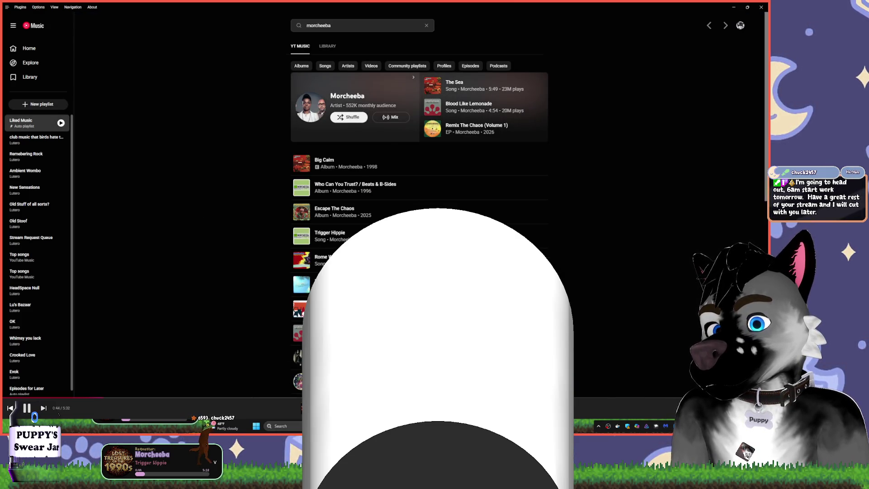
click(27, 122)
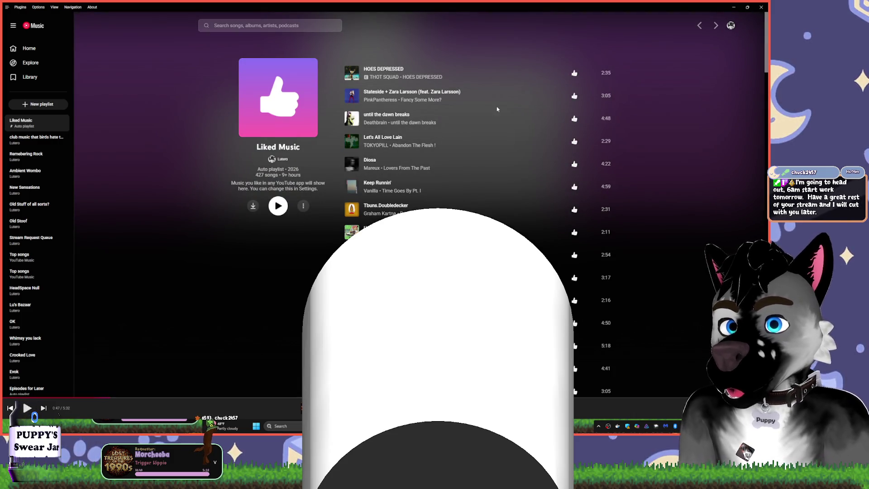
scroll(491, 105, down, 1)
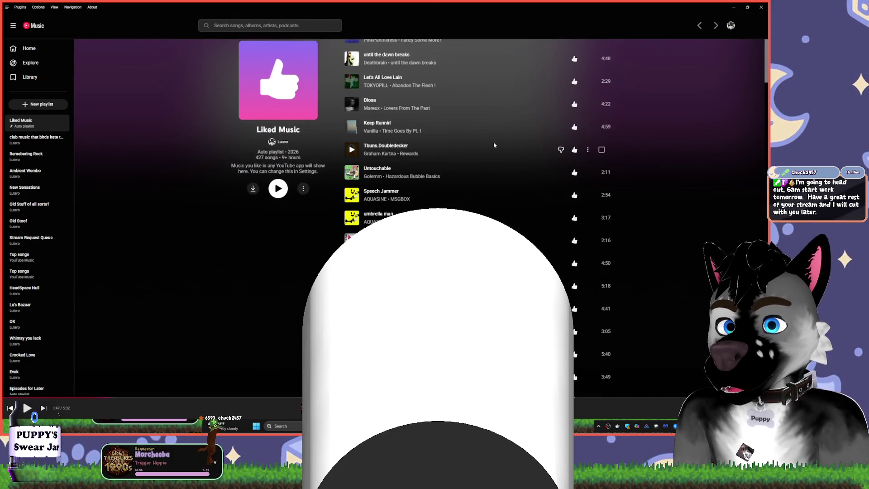
scroll(501, 208, down, 1)
scroll(501, 207, down, 1)
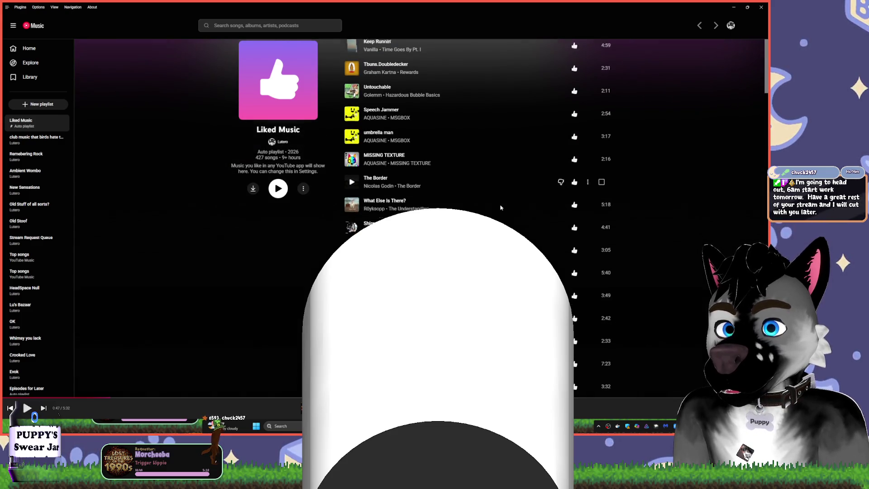
- Start a mix from AQUASINE's MISSING TEXTURE and minimize the player
right_click(495, 156)
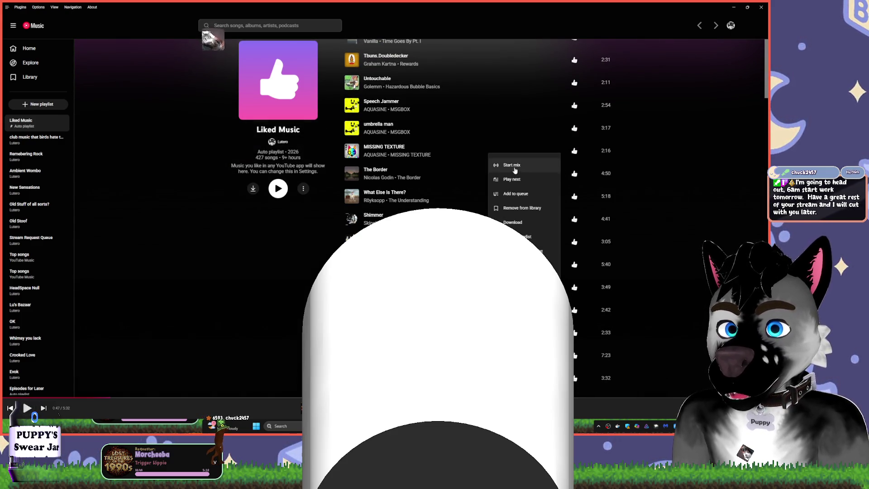
click(509, 167)
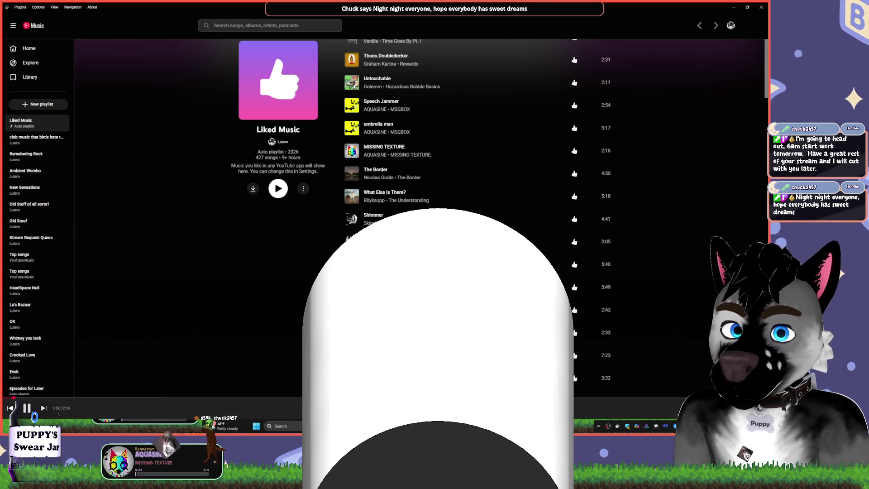
click(733, 7)
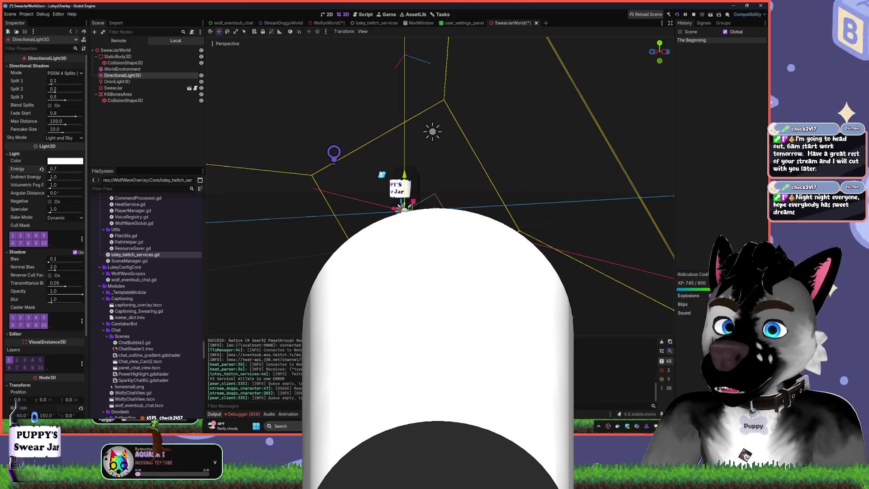
- Set the WolfysWorld CylinderMesh's top and bottom radius to 0.1 and height to 2.0
click(327, 23)
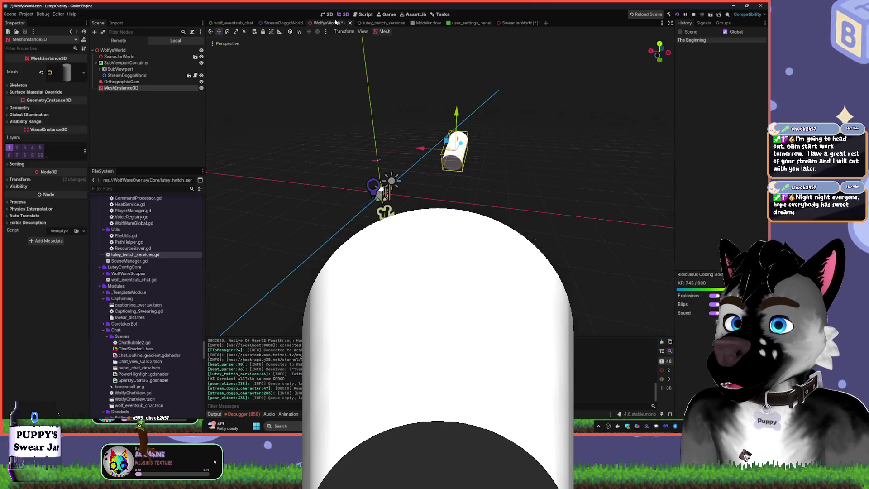
mouse_move(460, 120)
mouse_down()
mouse_move(451, 144)
mouse_move(449, 123)
mouse_up()
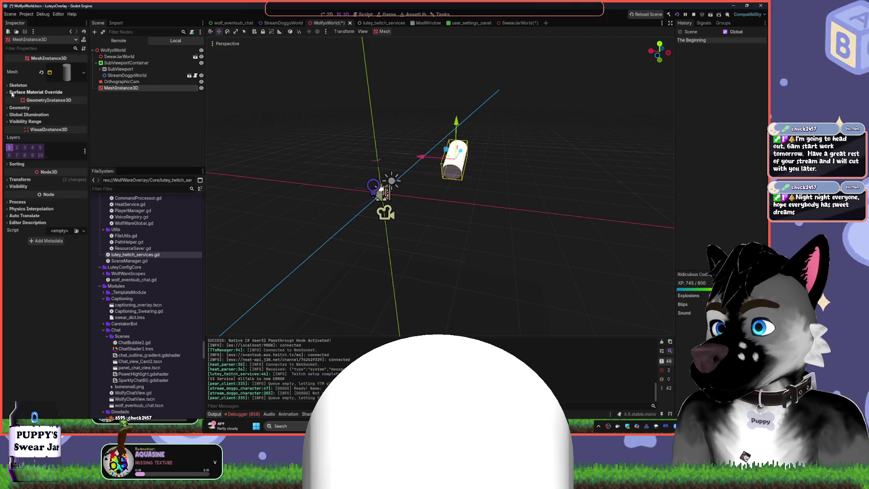
click(52, 75)
click(62, 134)
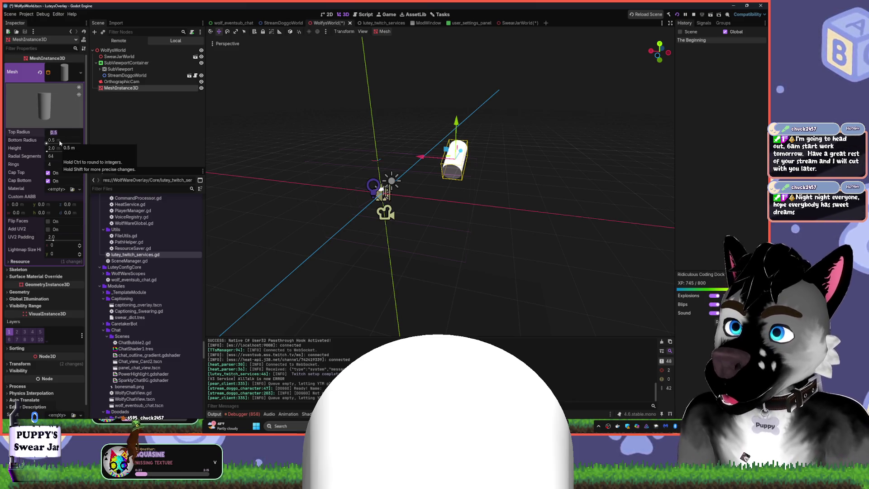
text(.1)
click(59, 141)
text(.1)
key(Tab)
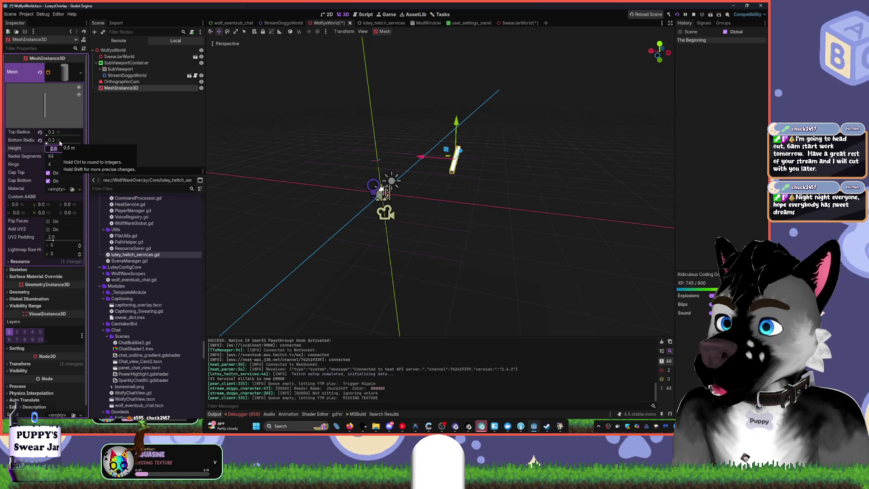
text(.1)
key(Tab)
key(shift+Tab)
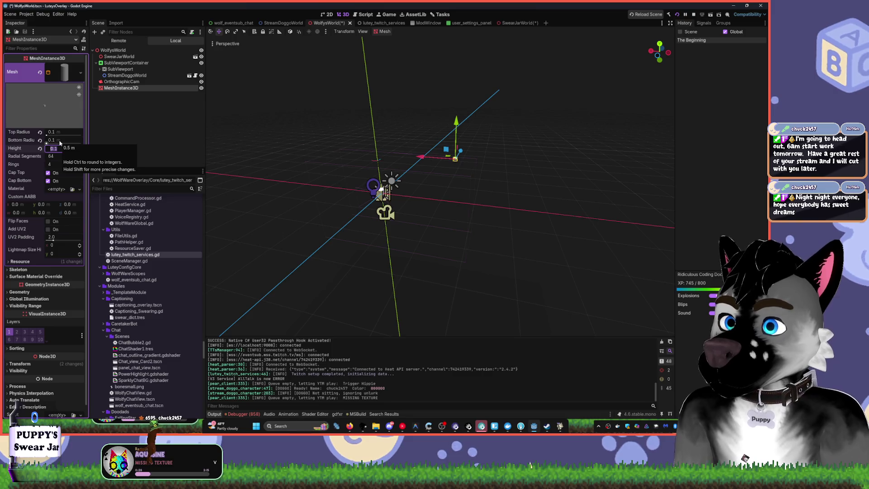
key(Tab)
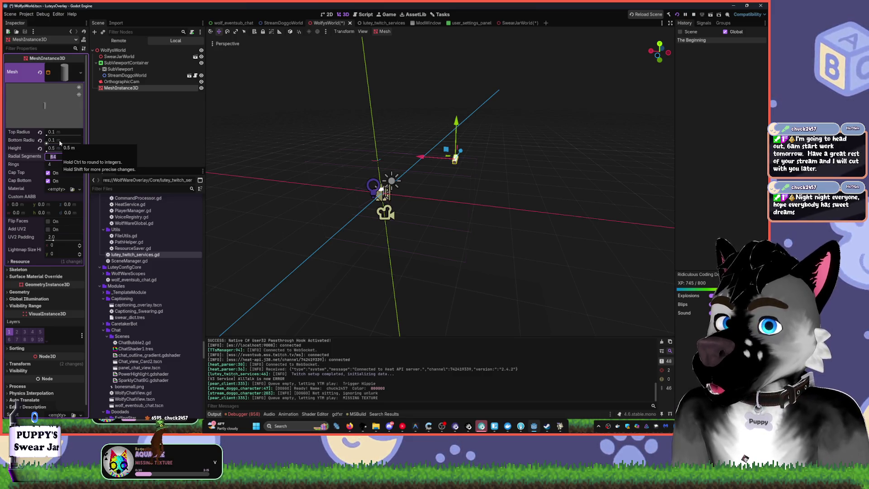
key(shift+Tab)
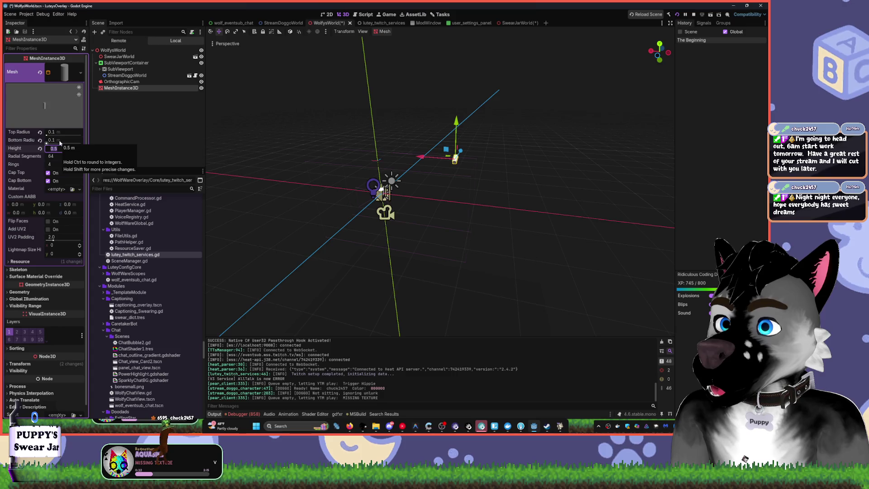
key(Tab)
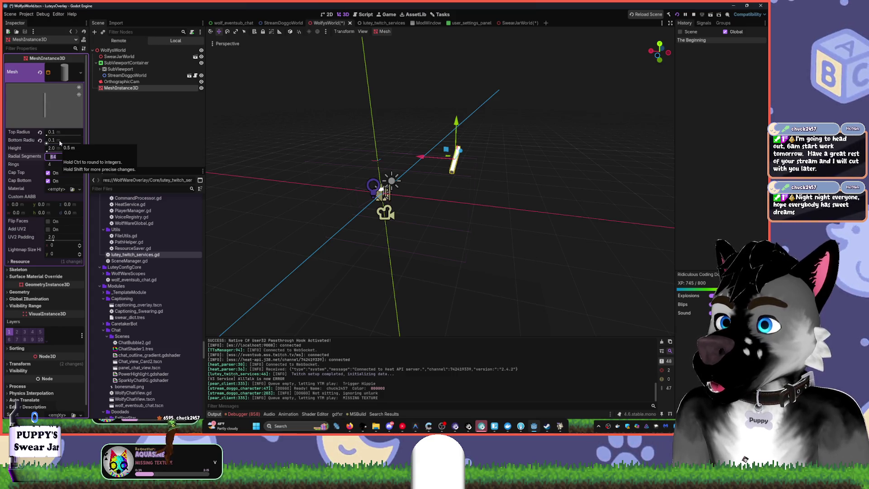
- Tilt the thin cylinder diagonally at a steeper angle and position it up and right
click(442, 78)
scroll(481, 132, up, 5)
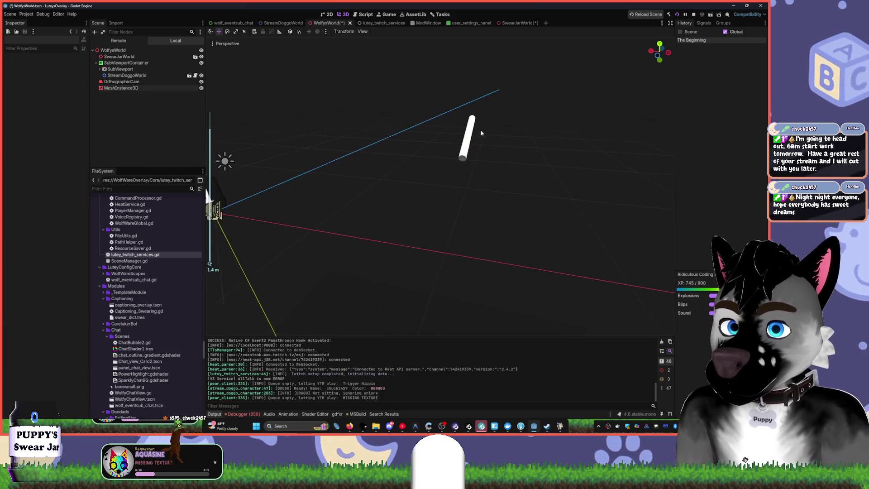
click(471, 137)
key(f)
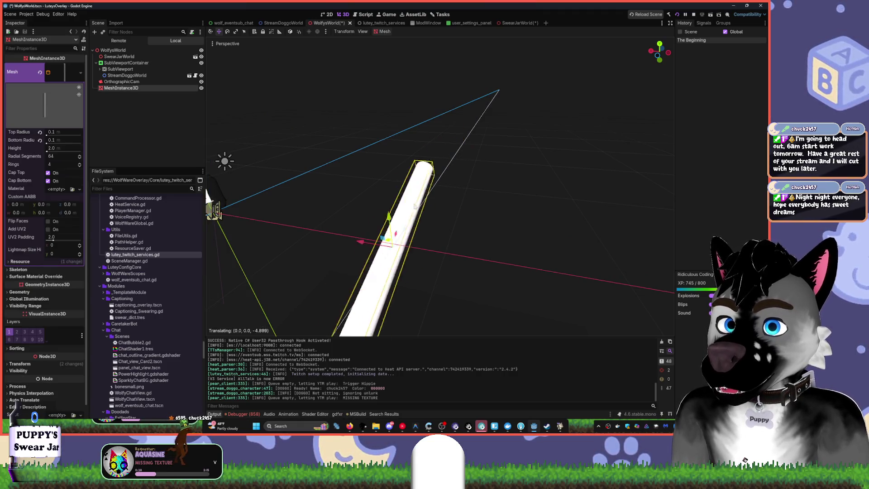
mouse_move(381, 247)
mouse_down()
mouse_move(359, 178)
mouse_move(451, 205)
mouse_up()
key(e)
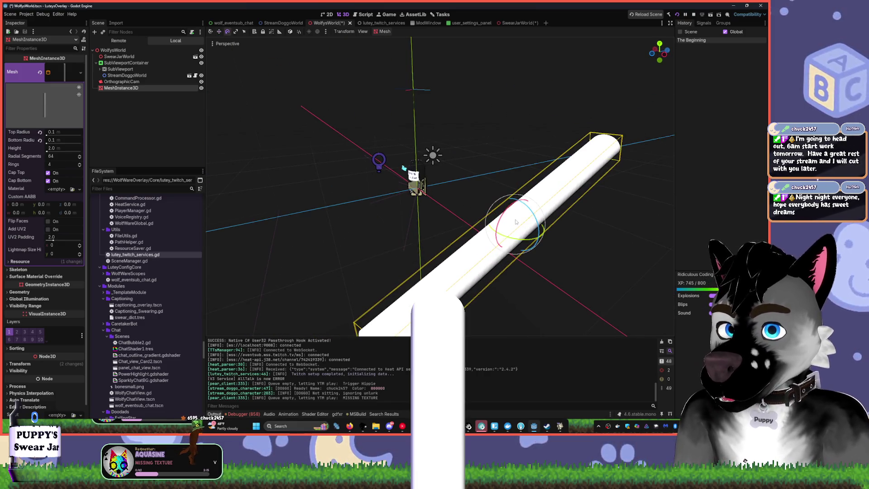
drag(509, 221, 613, 195)
key(w)
scroll(83, 320, down, 1)
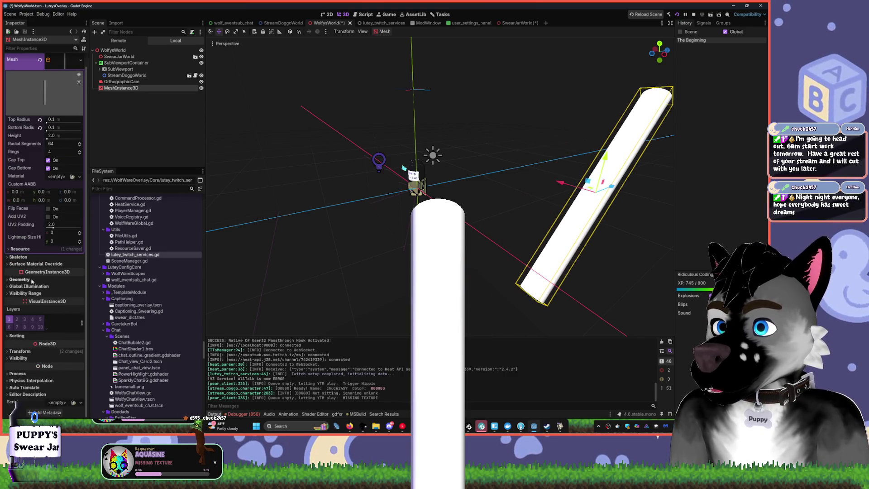
- Load the purple BoneTreat material into the cylinder's Surface Material Override slot
click(31, 264)
click(77, 272)
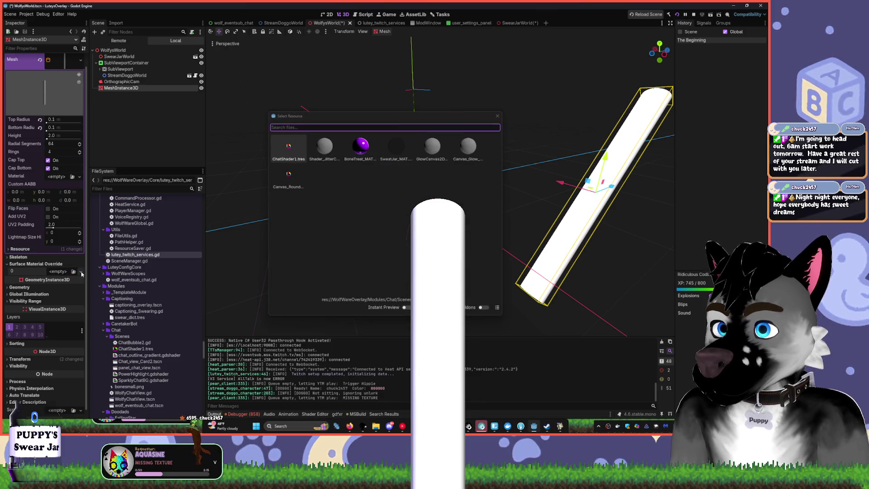
double_click(349, 151)
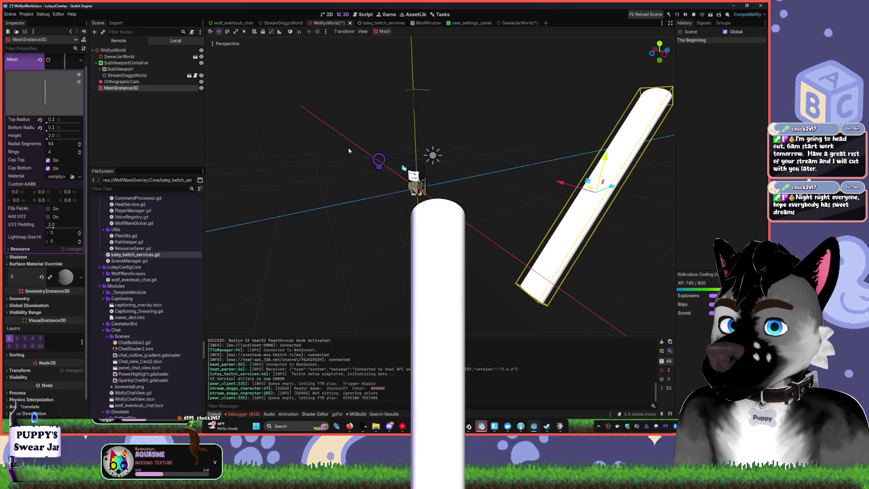
click(82, 277)
click(51, 314)
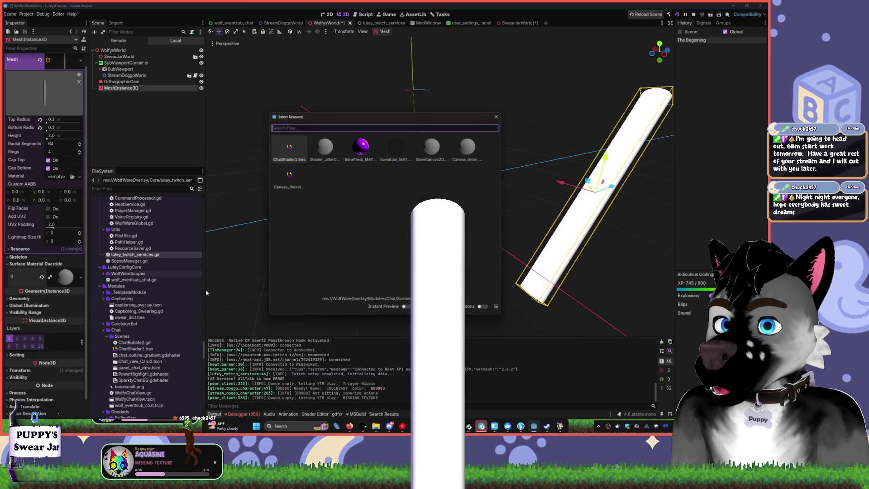
double_click(354, 155)
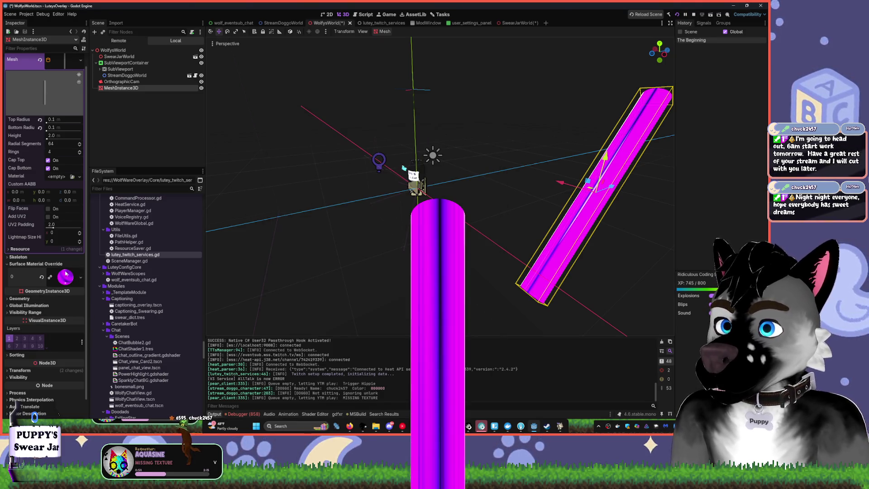
- Open the cel-shader code and shift the material colour to a duller purple
click(64, 274)
click(58, 337)
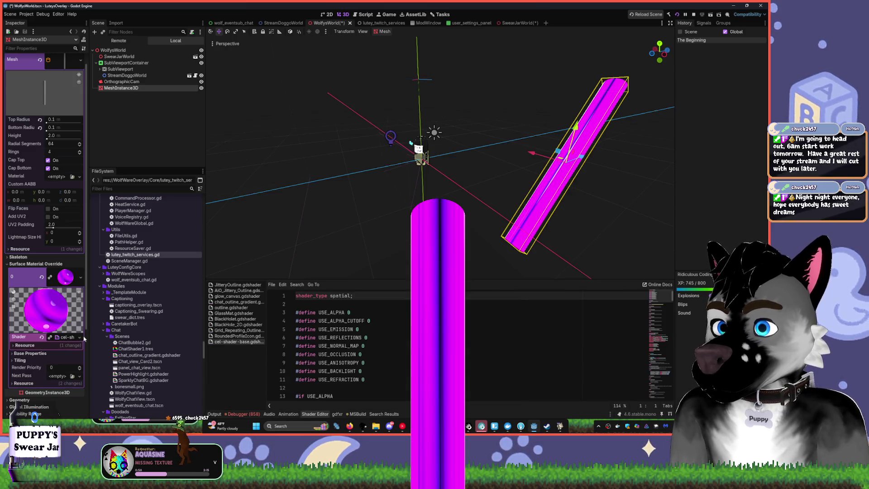
drag(87, 335, 114, 329)
click(30, 353)
click(83, 360)
drag(87, 247, 93, 213)
click(160, 189)
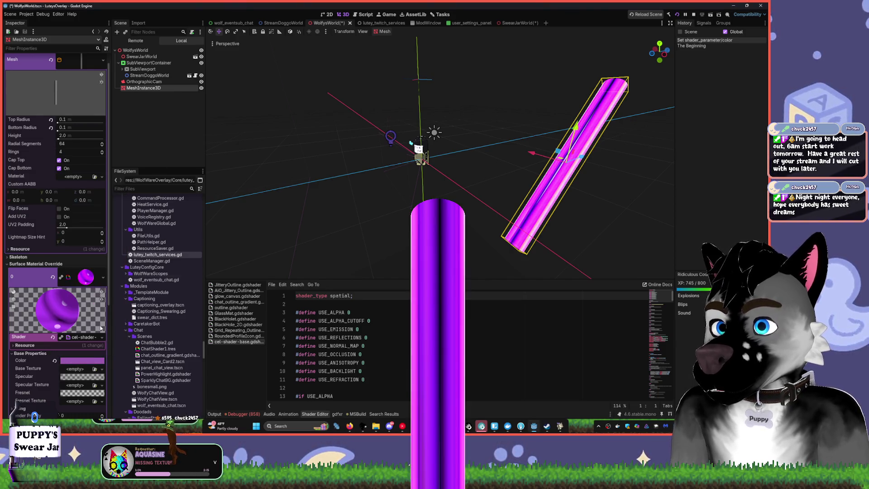
- Add a new GradientTexture1D as the base texture and reuse it on the specular texture
click(74, 370)
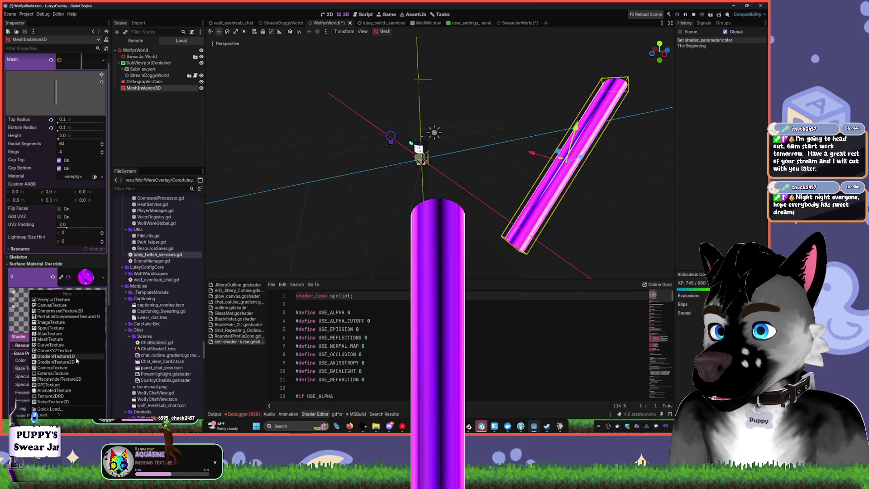
click(80, 350)
drag(82, 371, 76, 400)
click(74, 385)
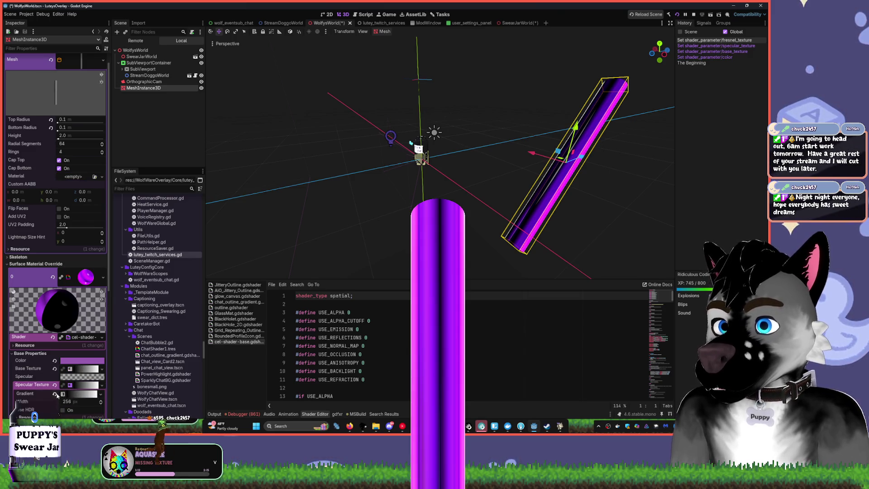
click(55, 393)
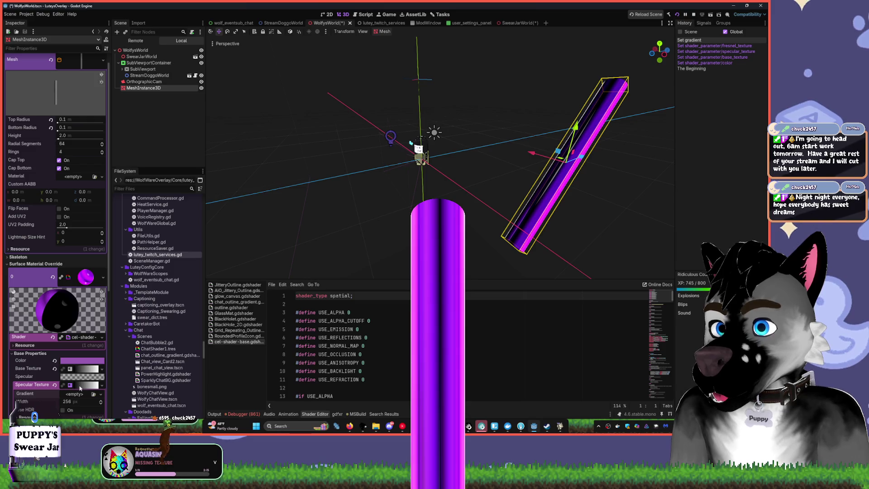
click(80, 385)
click(81, 385)
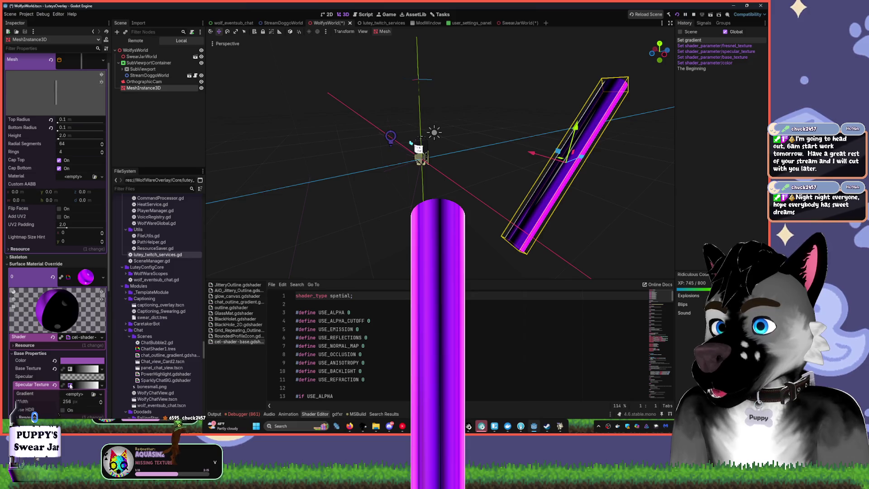
- Give the specular texture its own new gradient instead of the shared one
click(92, 394)
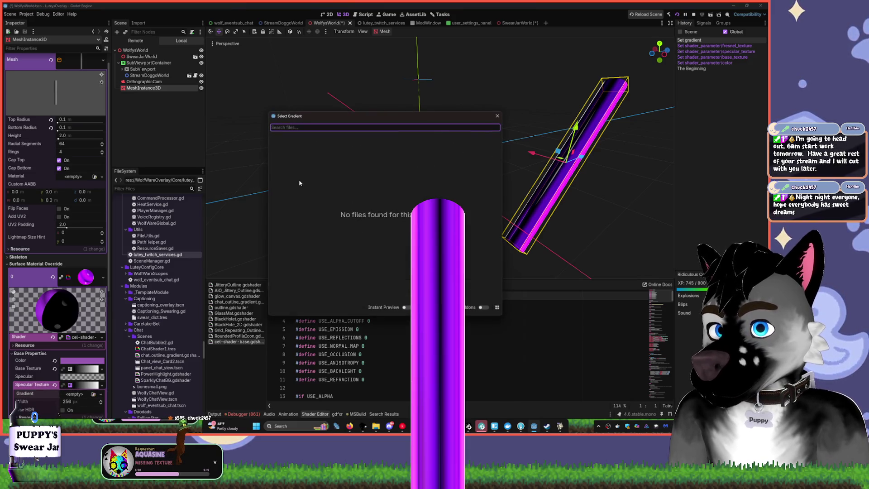
key(Escape)
click(89, 393)
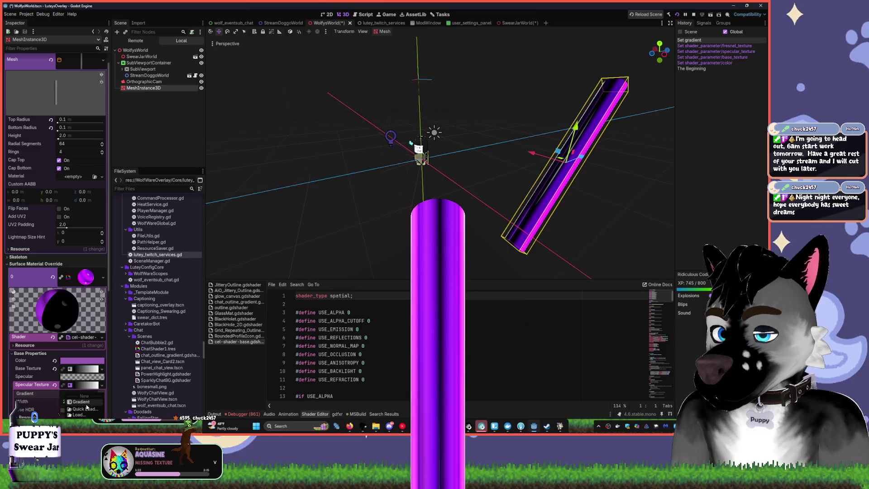
click(87, 405)
click(80, 396)
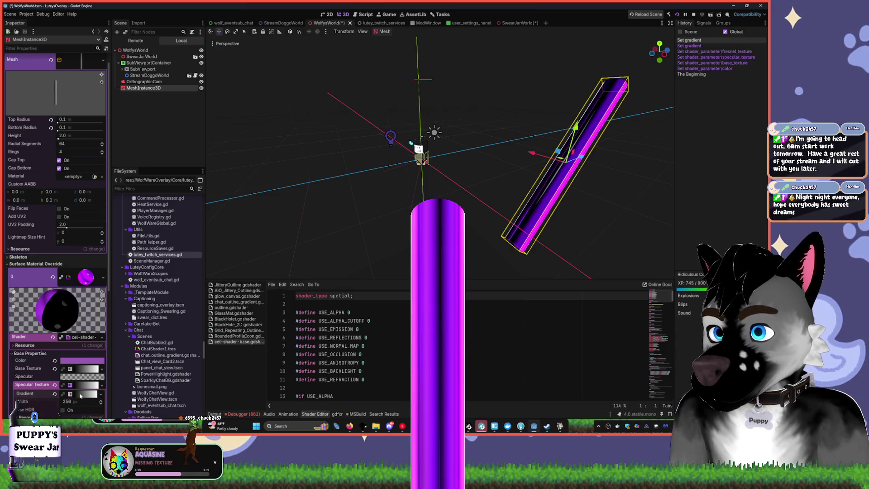
click(101, 393)
click(101, 394)
click(101, 394)
key(Escape)
click(102, 385)
click(44, 359)
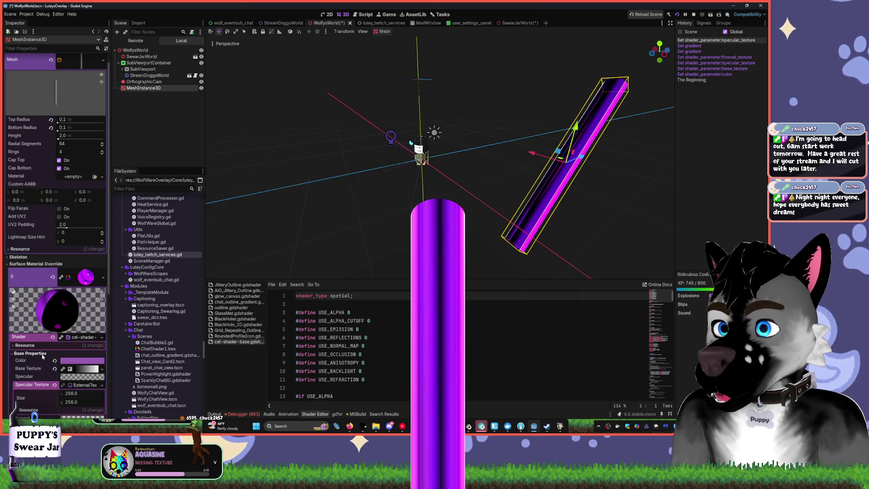
scroll(45, 353, down, 5)
- Reverse the base texture gradient and move a gradient point to brighten the shading
click(82, 233)
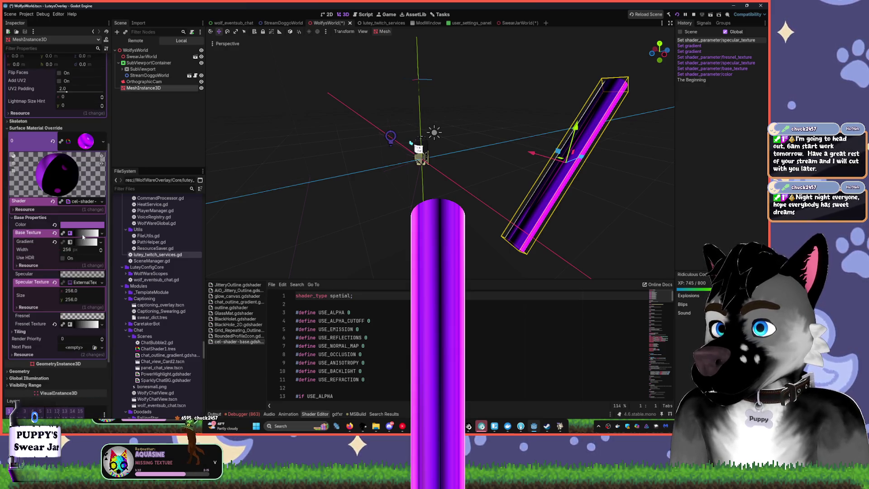
click(86, 241)
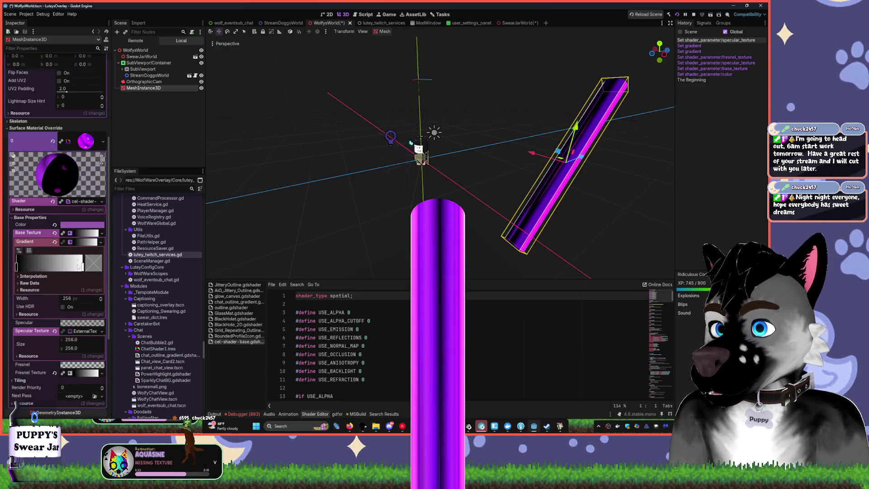
click(19, 251)
drag(297, 216, 253, 215)
drag(16, 267, 68, 267)
drag(444, 244, 520, 249)
mouse_move(521, 203)
mouse_down()
mouse_move(520, 186)
mouse_move(310, 195)
mouse_move(359, 156)
mouse_move(412, 164)
mouse_up()
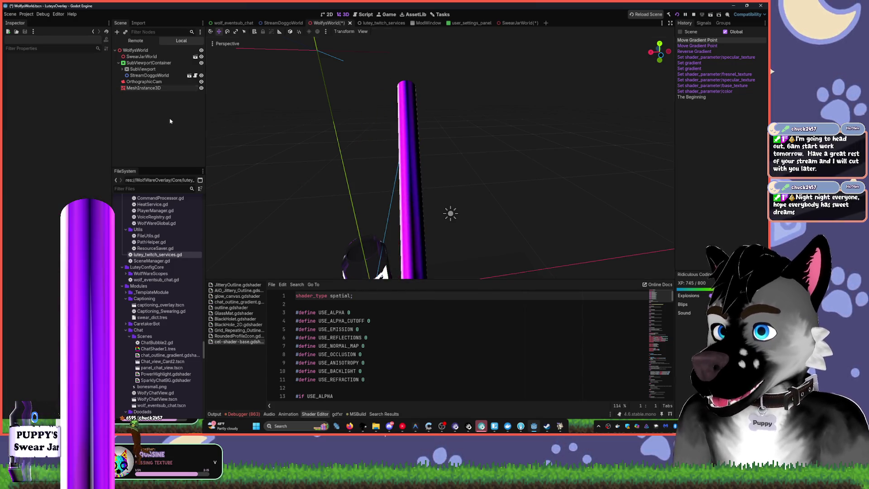
- Force the cel-shader to recompile by adding and removing a blank line
key(Return)
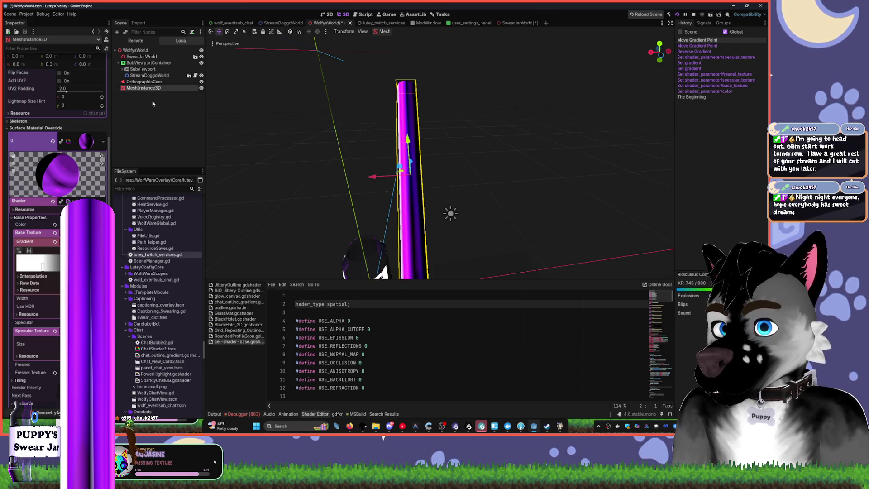
key(BackSpace)
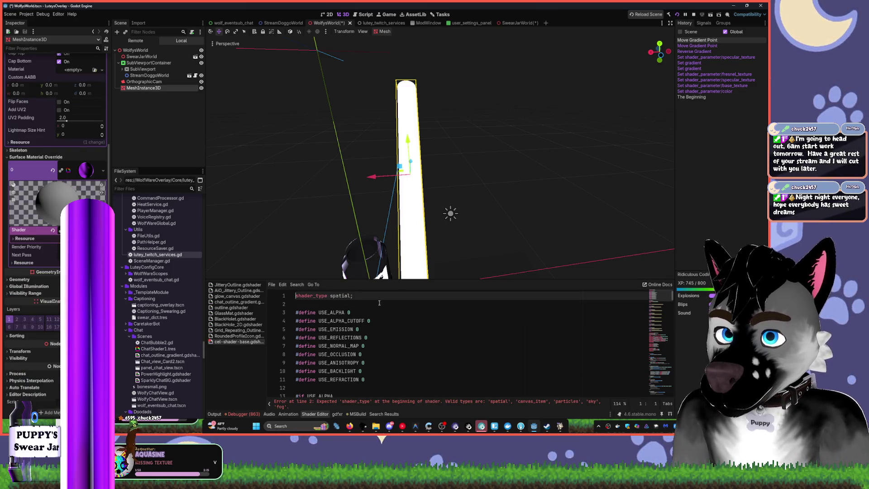
right_click(153, 88)
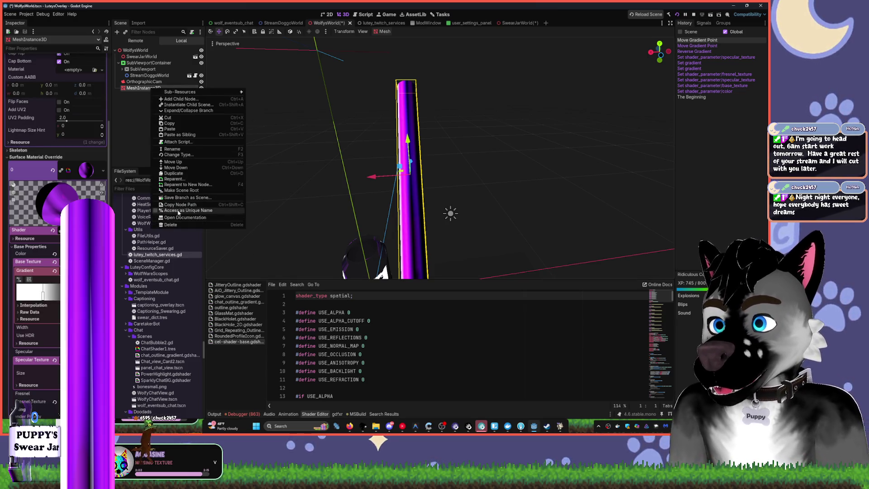
- Delete the cylinder MeshInstance3D and zoom out to view the swear jar
click(171, 225)
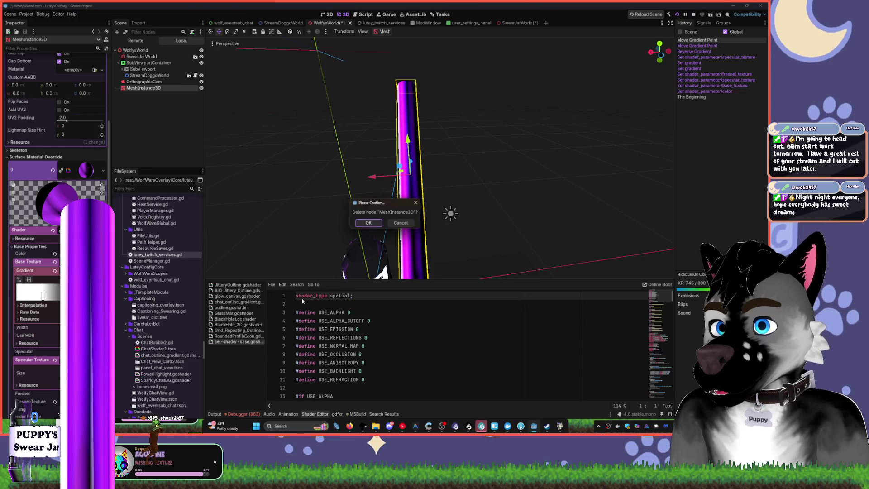
click(368, 223)
mouse_move(501, 175)
mouse_down()
mouse_move(484, 165)
mouse_move(502, 180)
mouse_up()
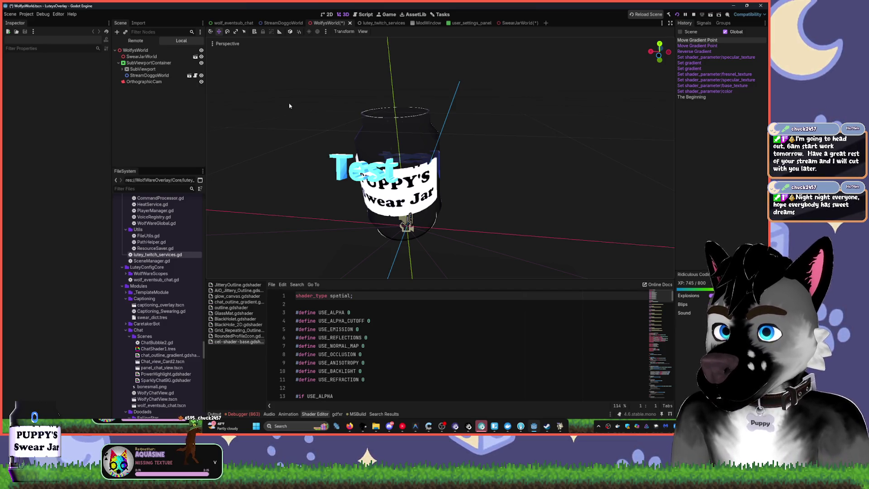
text(spout)
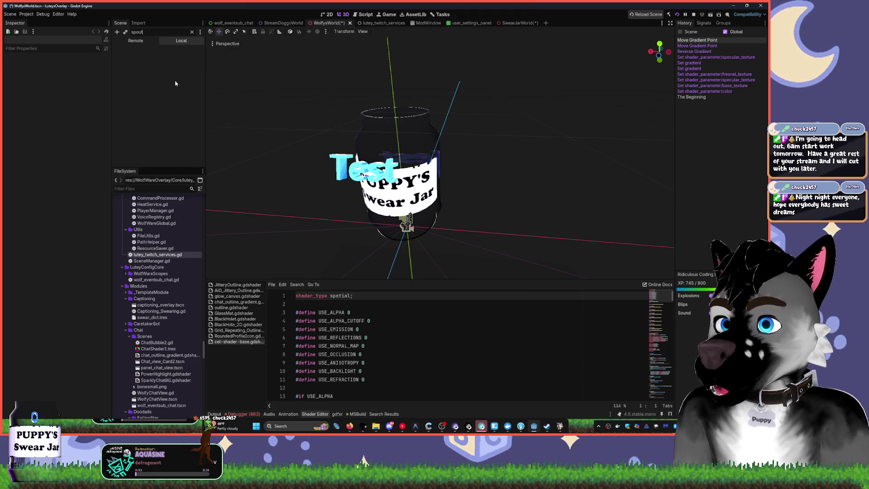
- Open the spout test.tscn scene via the quick scene finder
click(191, 31)
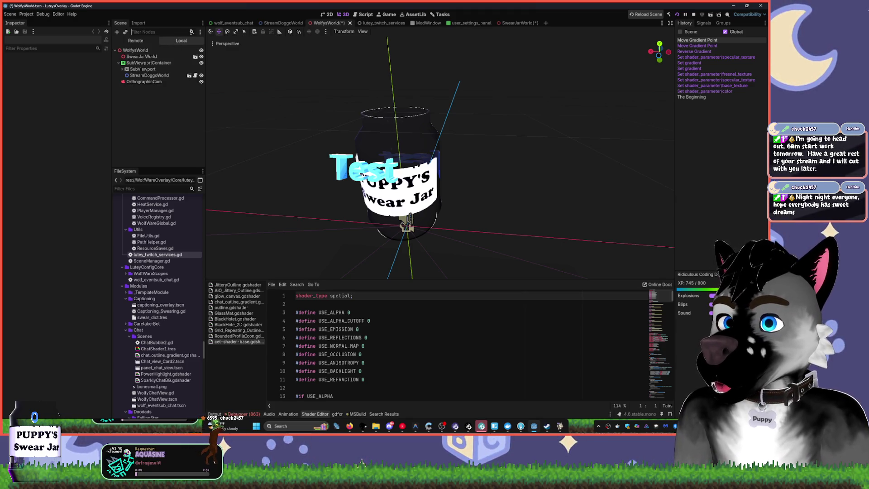
click(161, 189)
key(ctrl+o)
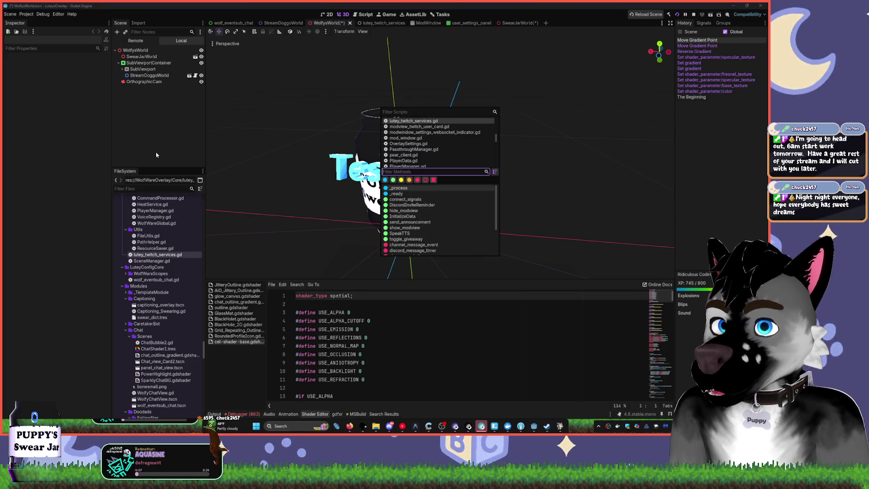
key(Escape)
key(ctrl+shift+o)
text(spou)
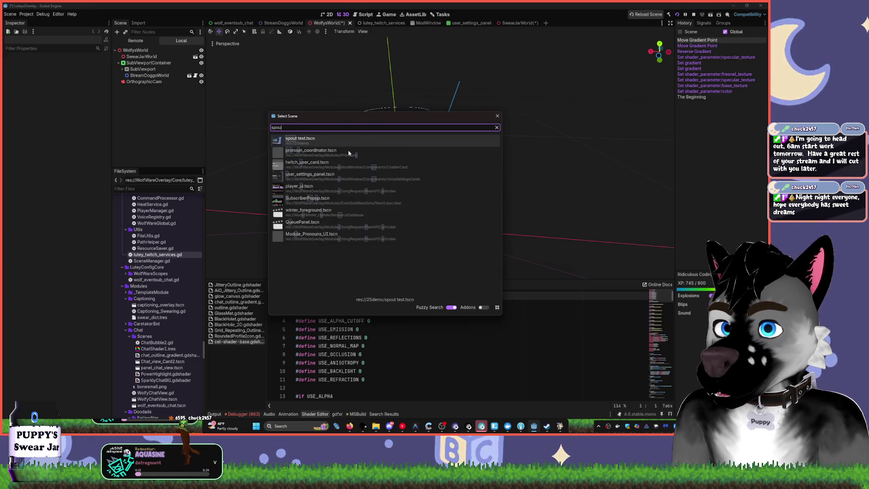
click(306, 140)
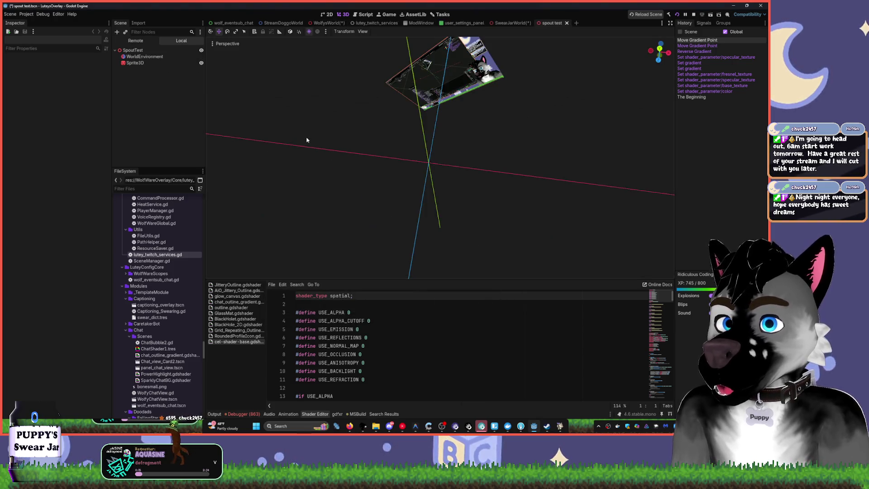
- Reset the Sprite3D's Transform rotation to zero, then go to the lutey_twitch_services scene
drag(307, 140, 449, 52)
click(420, 108)
key(e)
mouse_move(421, 109)
mouse_down()
mouse_move(411, 226)
mouse_move(396, 236)
mouse_move(404, 179)
mouse_up()
scroll(59, 353, down, 2)
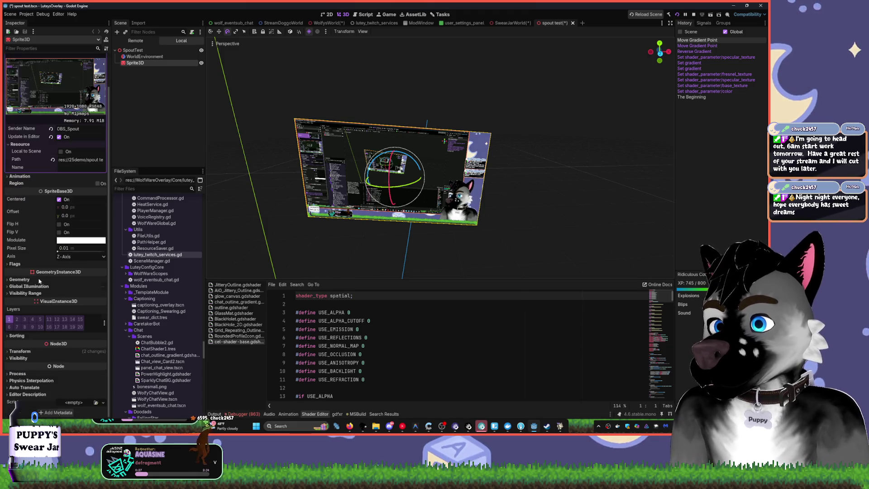
click(51, 352)
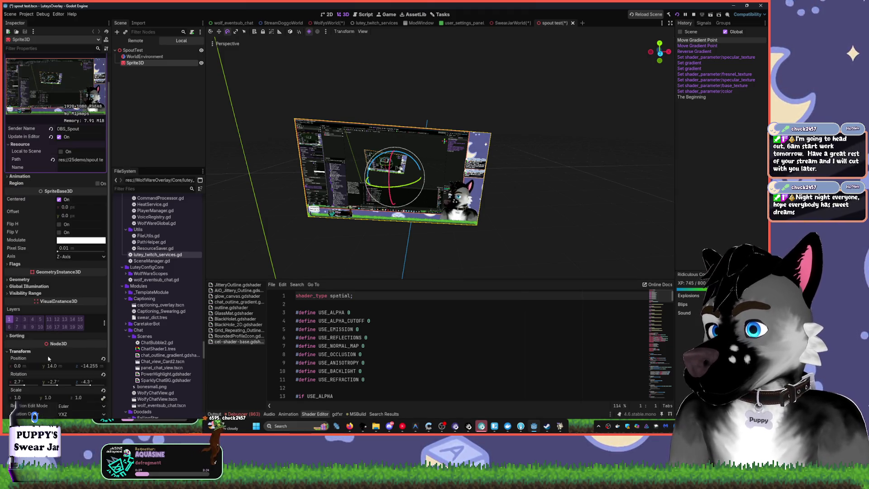
click(104, 374)
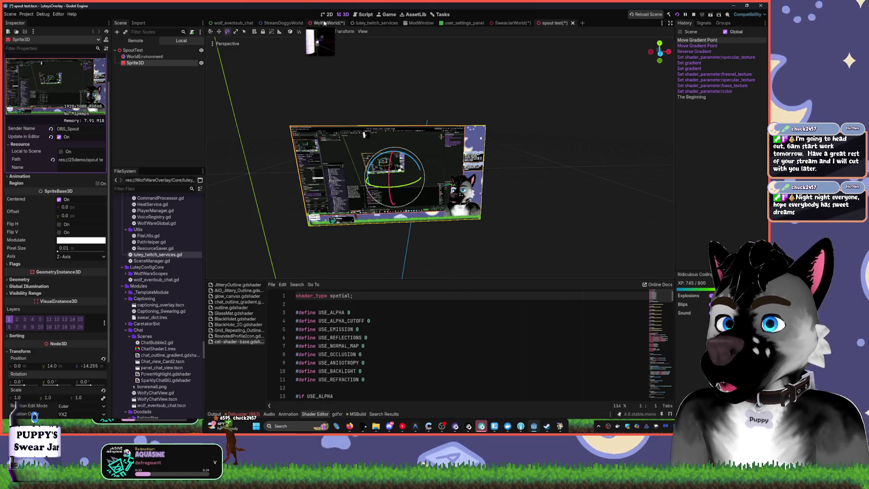
click(370, 23)
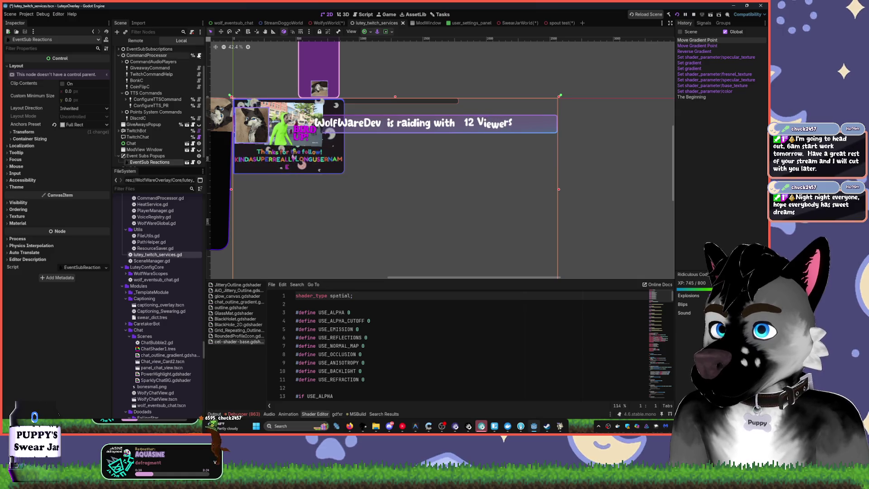
- Open CommandProcessor.gd and trace the discord_c connection to its %DiscordC declaration
click(199, 74)
click(381, 199)
scroll(397, 183, down, 4)
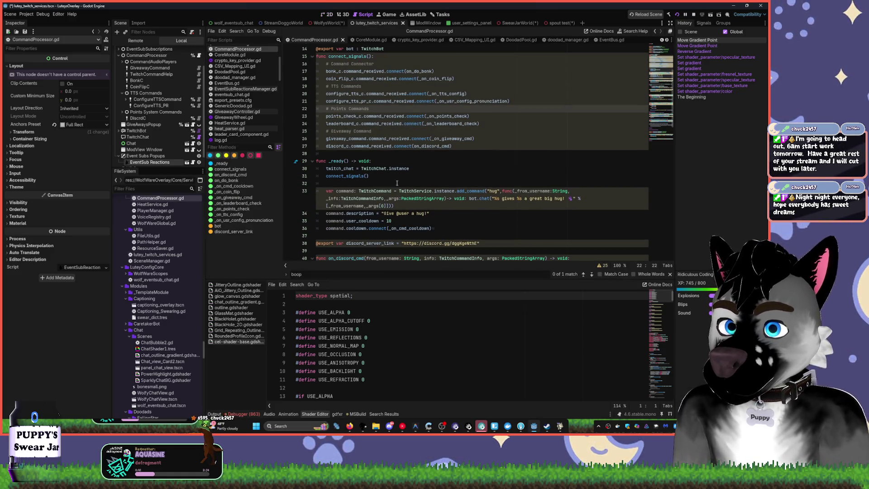
click(333, 146)
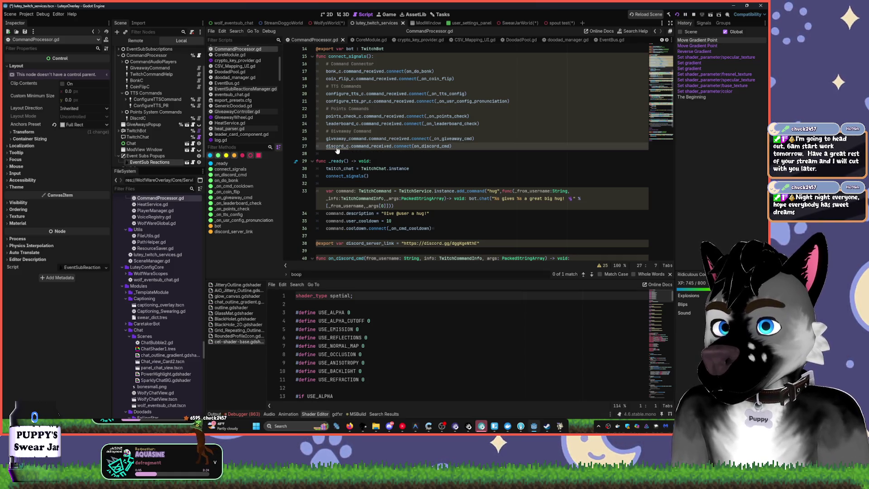
ctrl+click(339, 147)
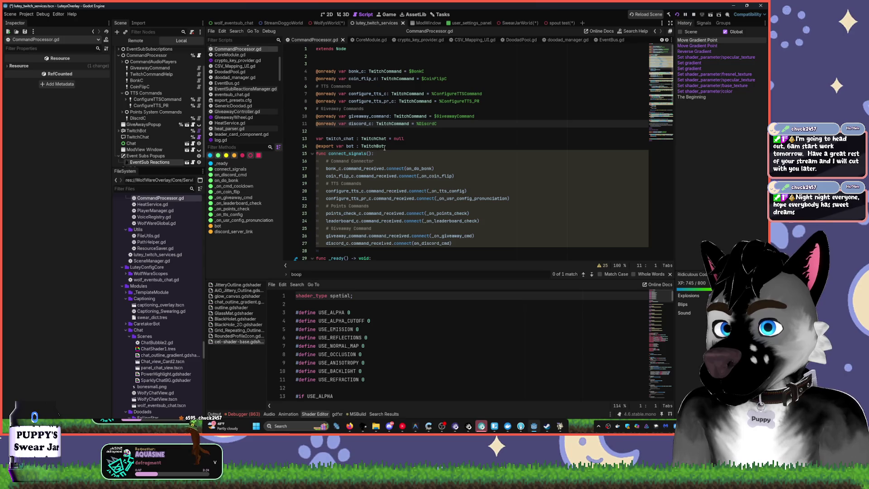
double_click(425, 125)
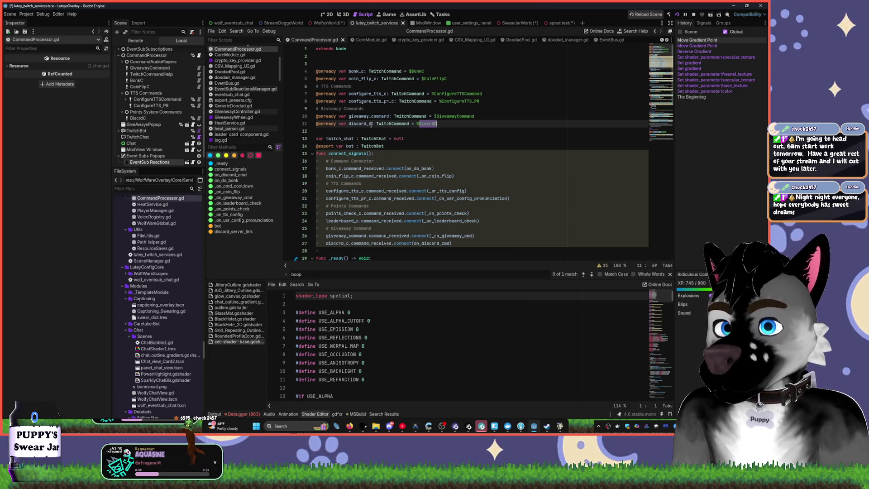
double_click(369, 124)
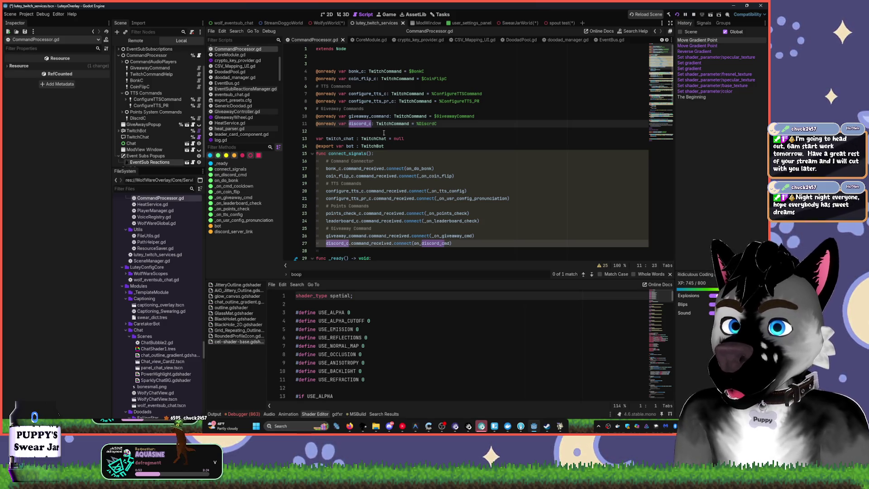
- Look over where the discord_c variable on line 11 is used
scroll(383, 133, down, 4)
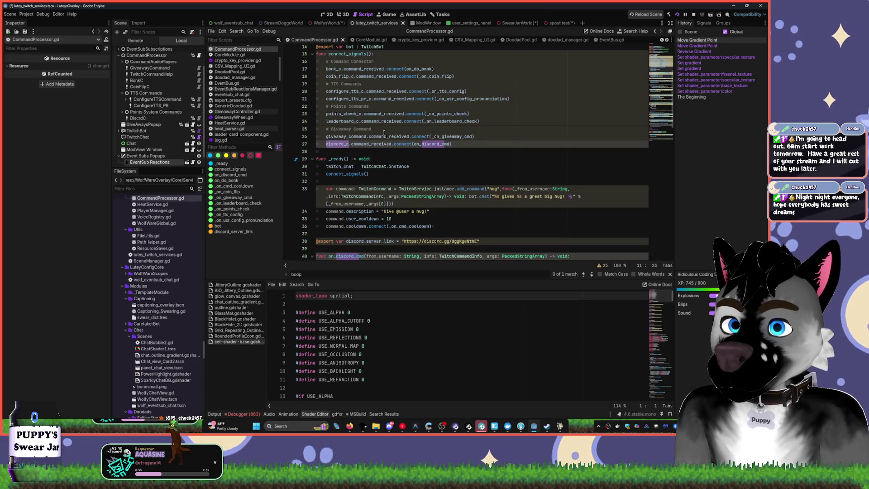
click(387, 130)
scroll(392, 128, up, 4)
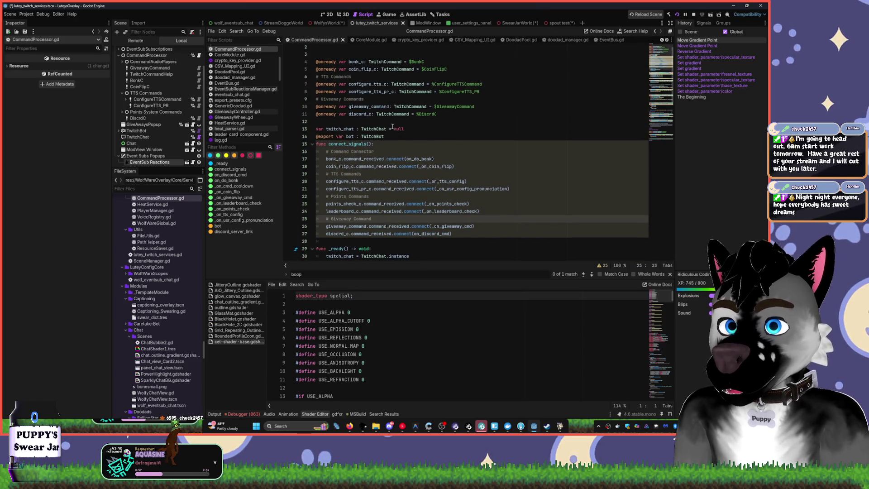
drag(370, 113, 346, 113)
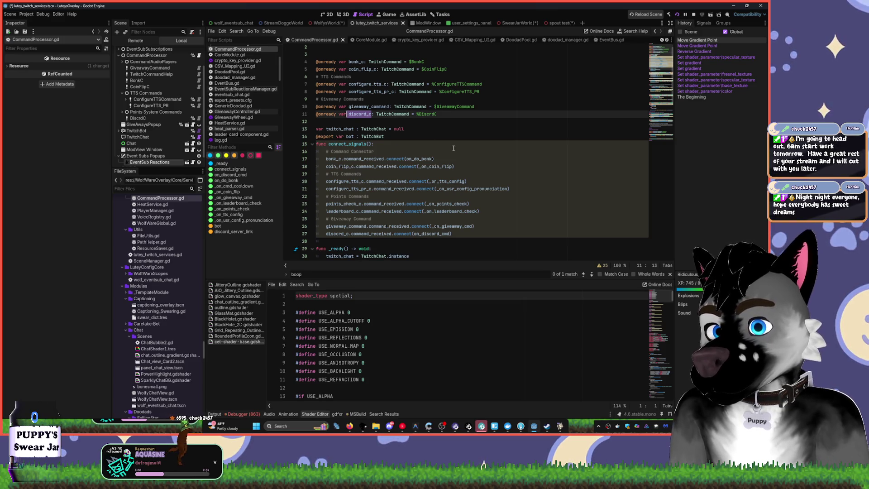
click(369, 113)
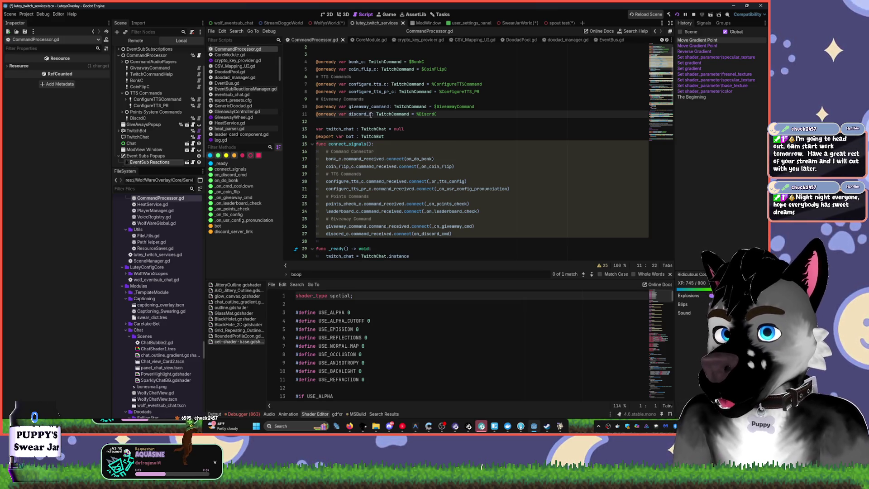
key(ctrl+Left)
key(super+f)
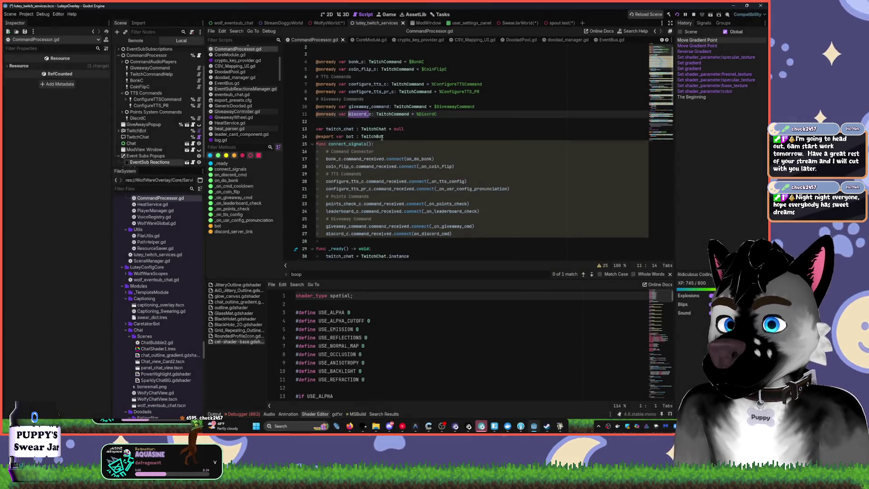
click(399, 166)
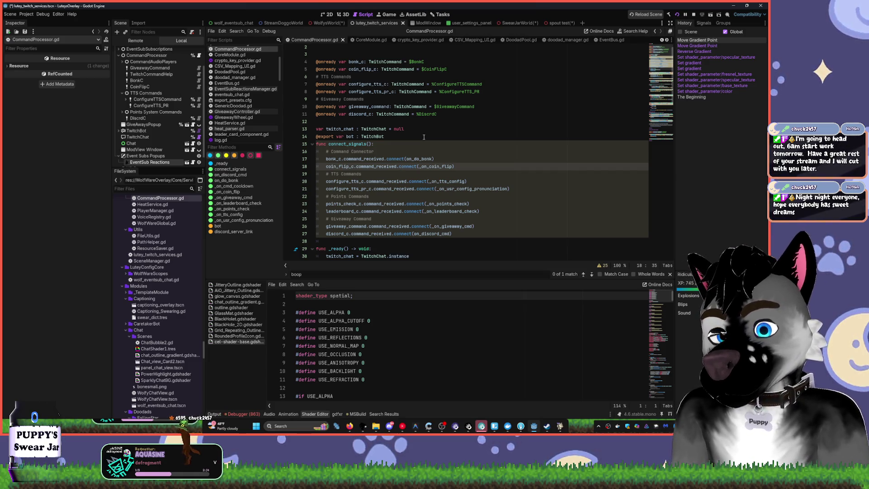
- Fold the _on_coin_flip function in the script
scroll(424, 136, down, 1)
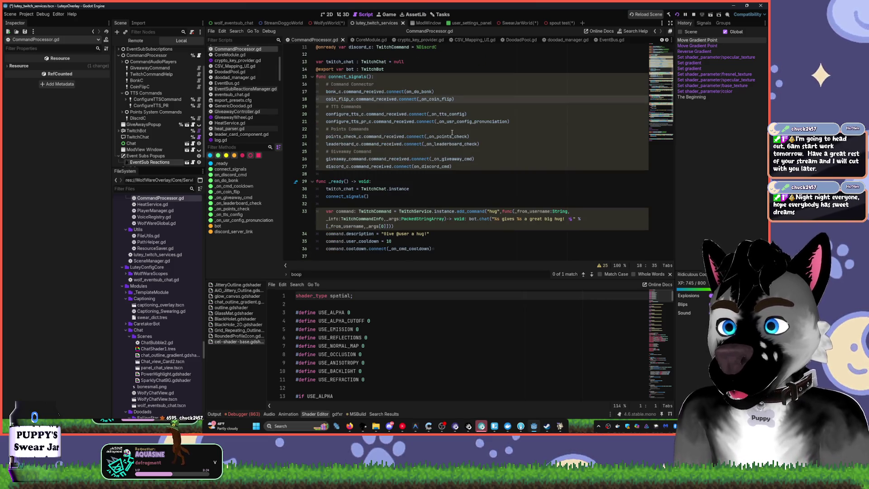
scroll(450, 135, down, 7)
scroll(450, 136, down, 3)
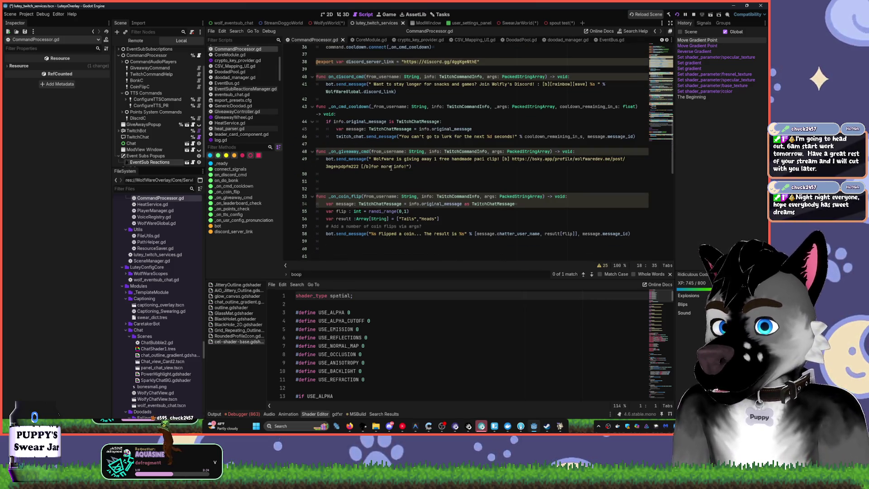
drag(375, 225, 393, 233)
key(Down)
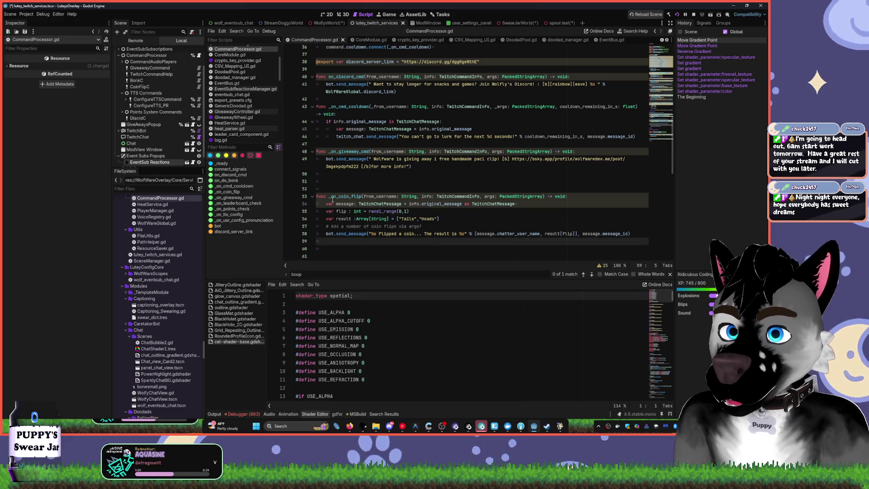
click(311, 196)
- Delete the empty lines above _on_coin_flip and near line 57
scroll(323, 172, down, 1)
click(326, 166)
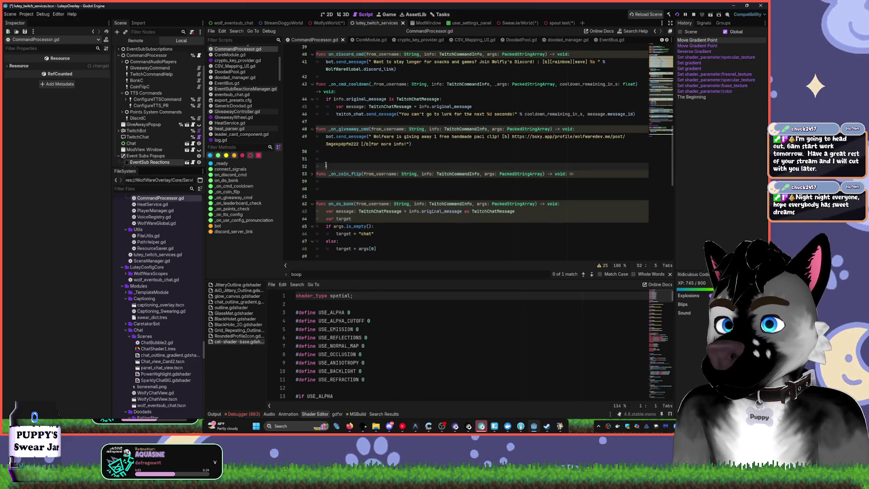
key(BackSpace)
key(BackSpace)
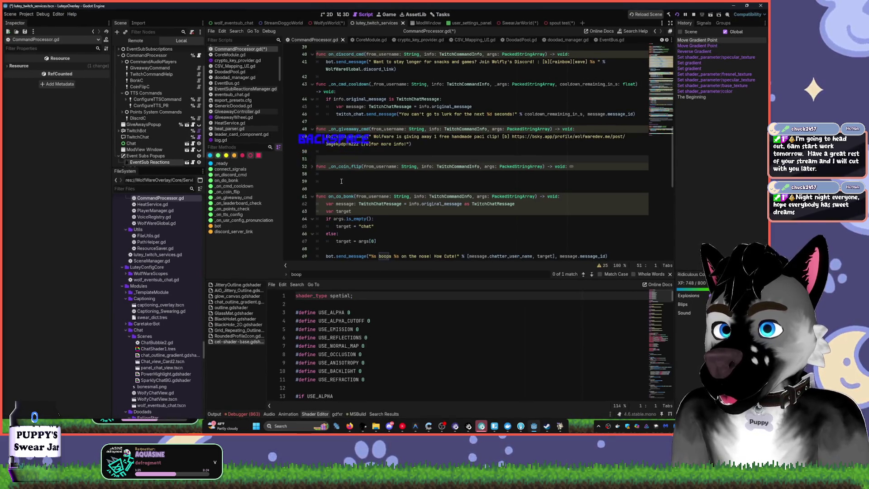
click(333, 169)
key(BackSpace)
key(BackSpace)
key(BackSpace)
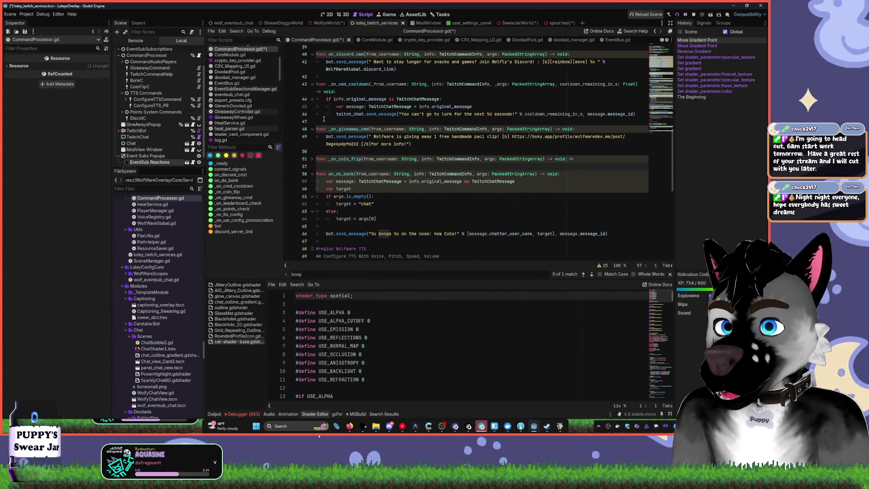
scroll(327, 118, up, 4)
click(321, 167)
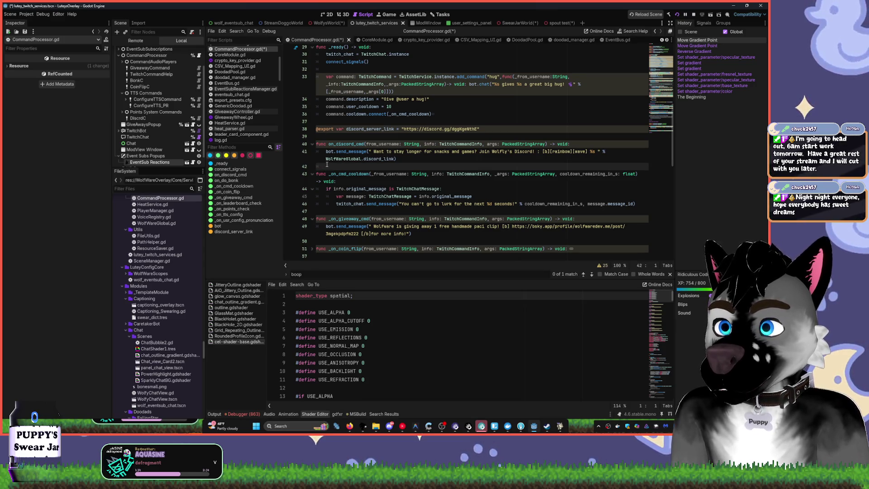
key(Delete)
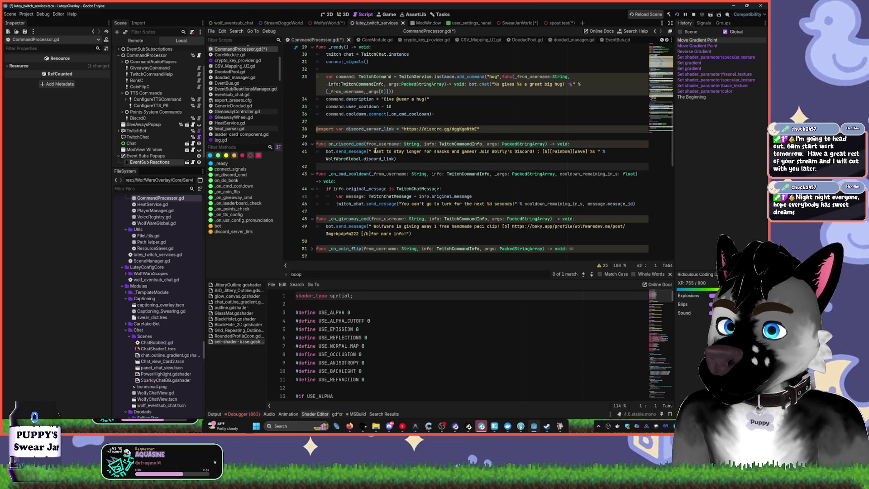
- Add a 'Fast Command Shim' task card to the Todo column of the task board
click(435, 16)
click(294, 43)
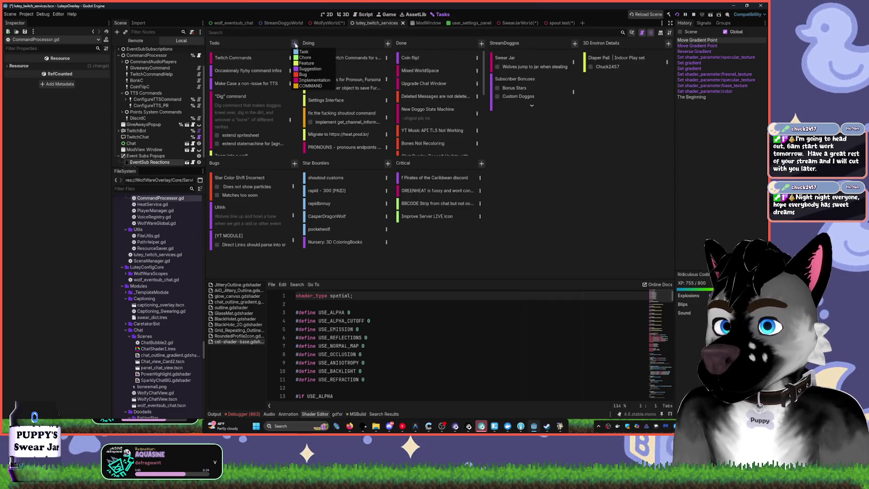
click(298, 55)
text(Fast Command Shim)
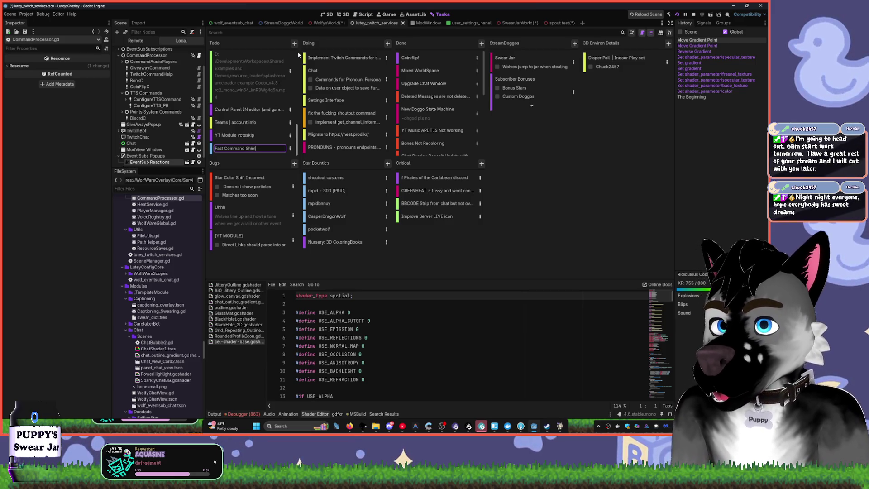
- Cycle through the 2D, Game and AssetLib views, ending back on the Script editor
click(327, 14)
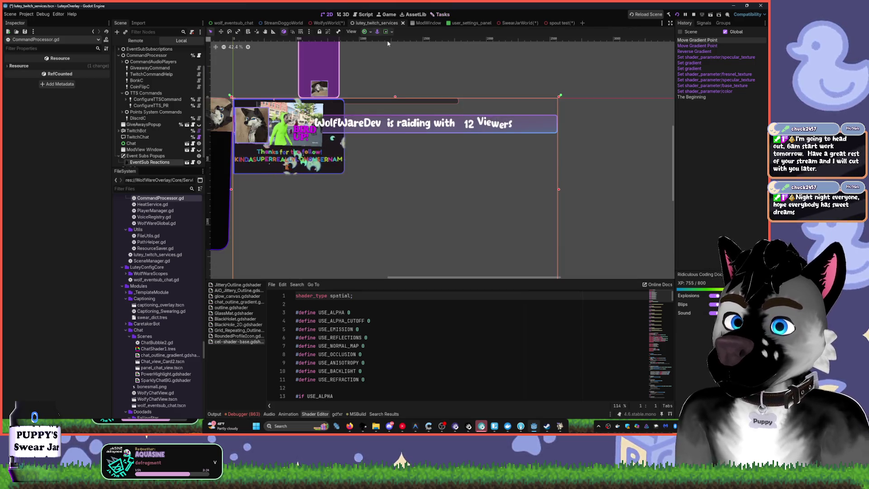
click(387, 14)
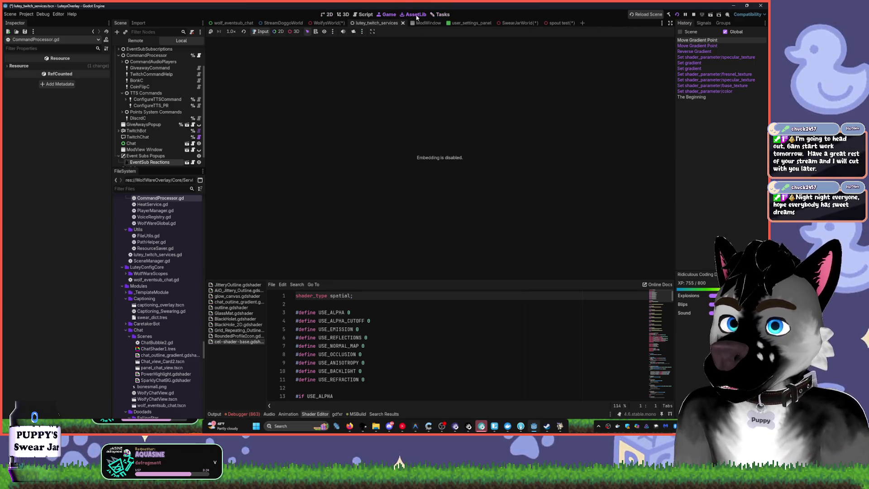
click(415, 15)
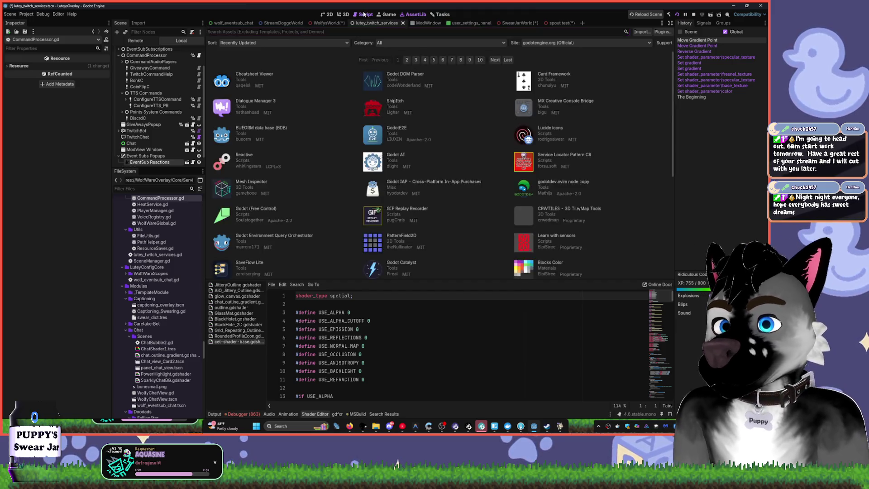
click(364, 14)
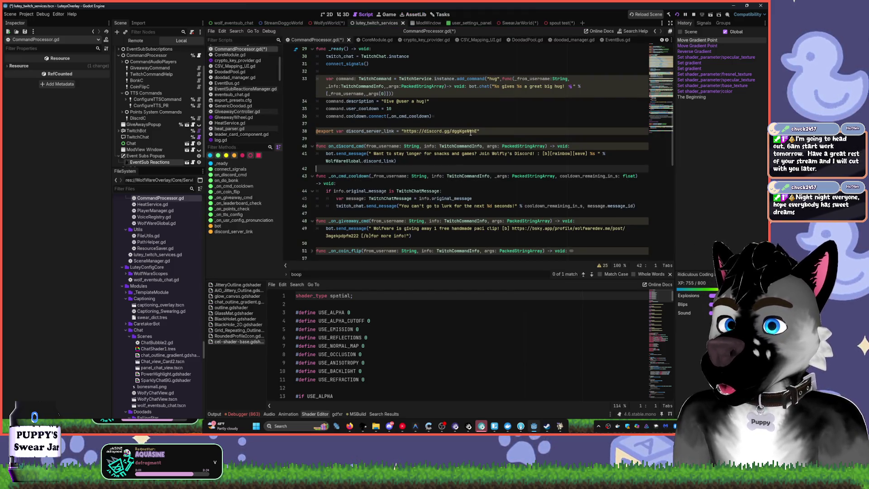
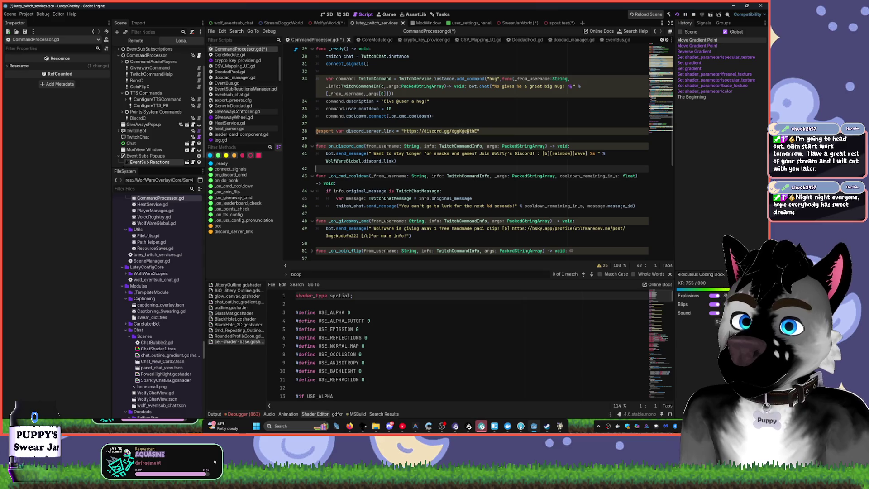
- Paste the new Discord invite over the line-38 discord_server_link URL and save CommandProcessor.gd
drag(478, 131, 403, 131)
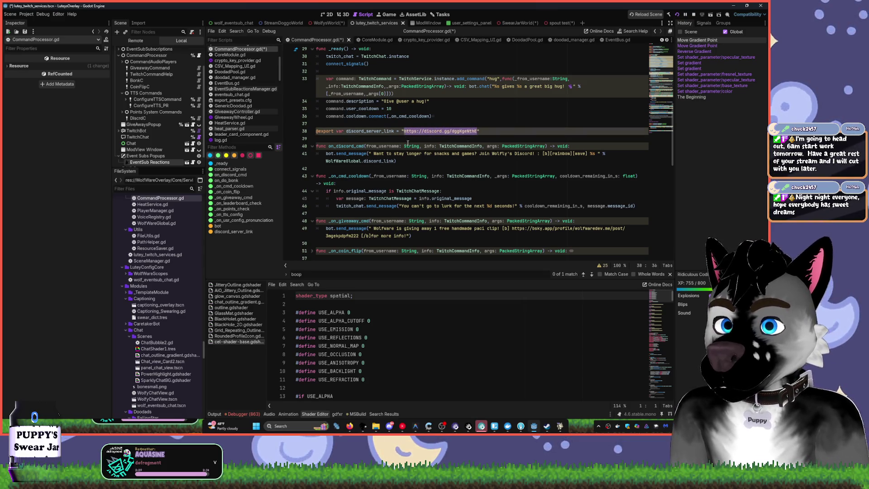
key(ctrl+v)
key(ctrl+s)
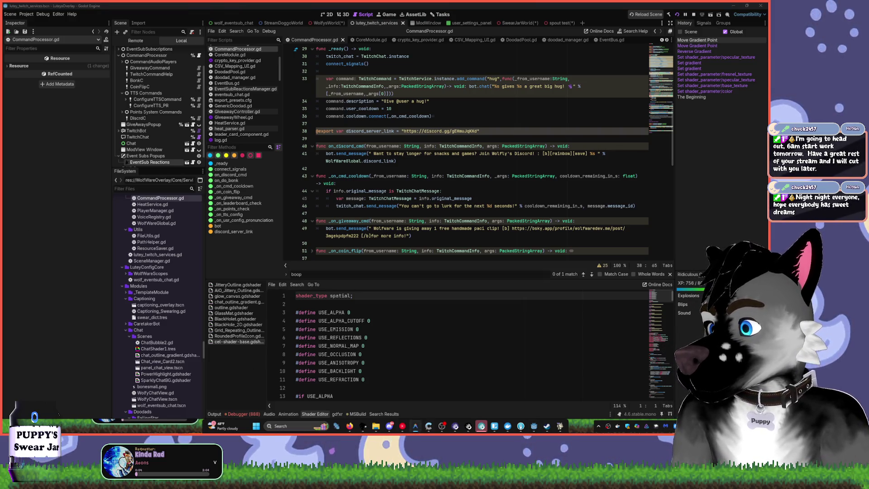
- Filter FileSystem by 'app', inspect WOLFWARE_APP_SETTINGS.tres, then open AppSettingsRes.gd
click(143, 192)
text(apps)
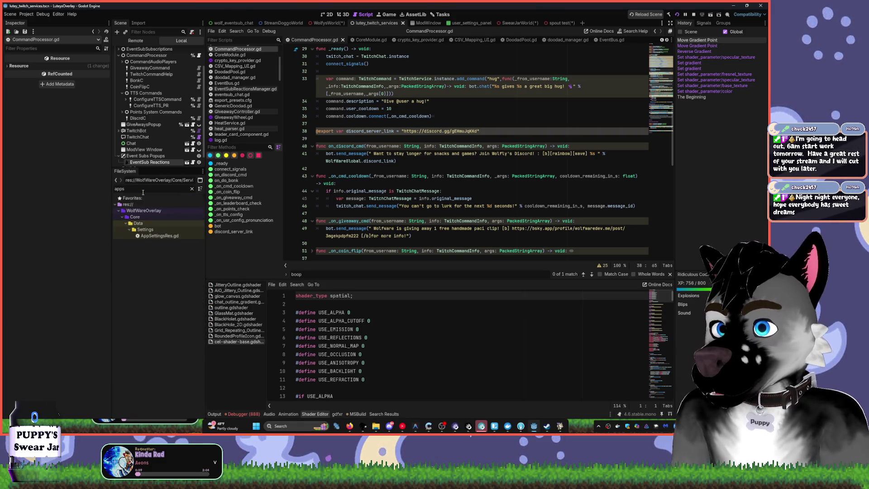
key(BackSpace)
click(170, 241)
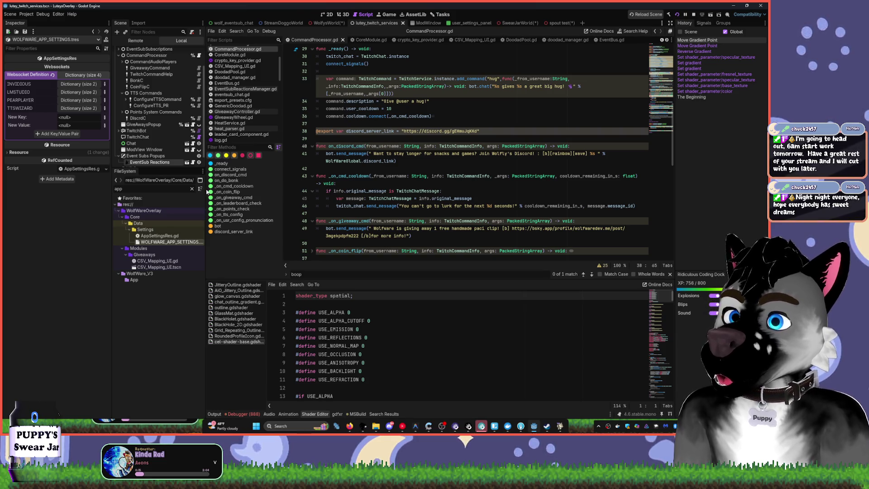
double_click(181, 235)
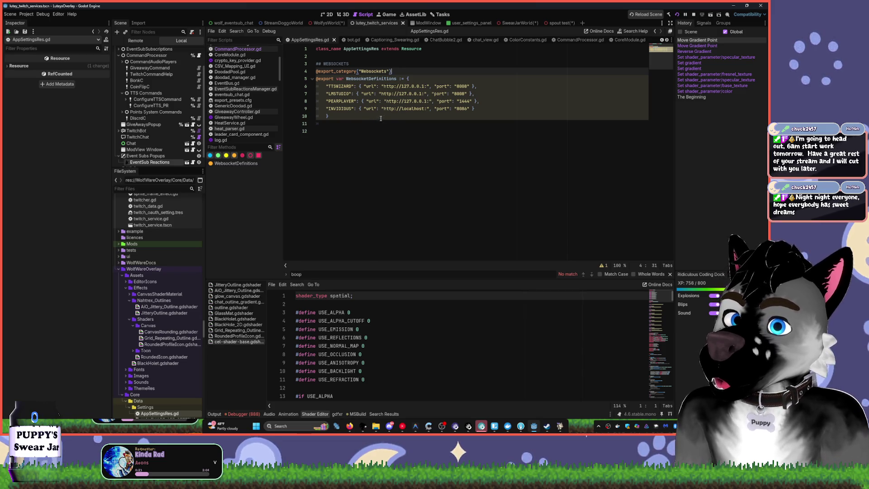
- Change the LMSTUDIO websocket port on line 7 to 1234
click(453, 93)
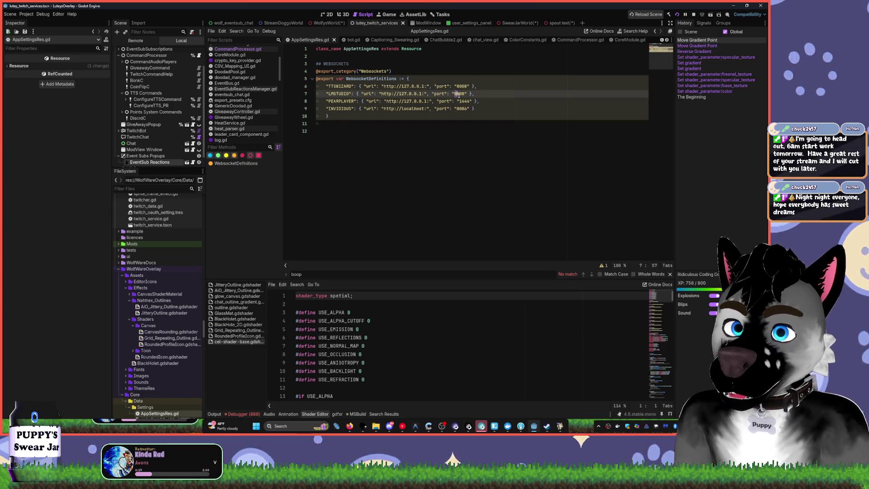
key(Delete)
key(Delete)
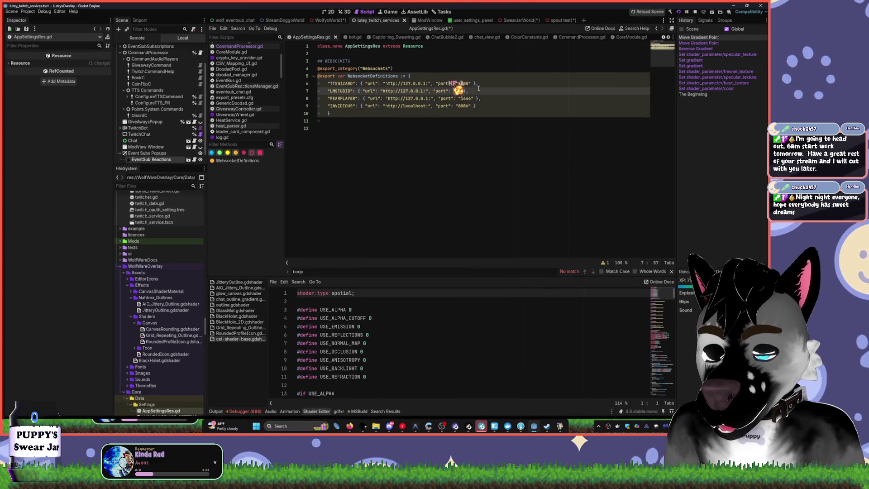
text(234)
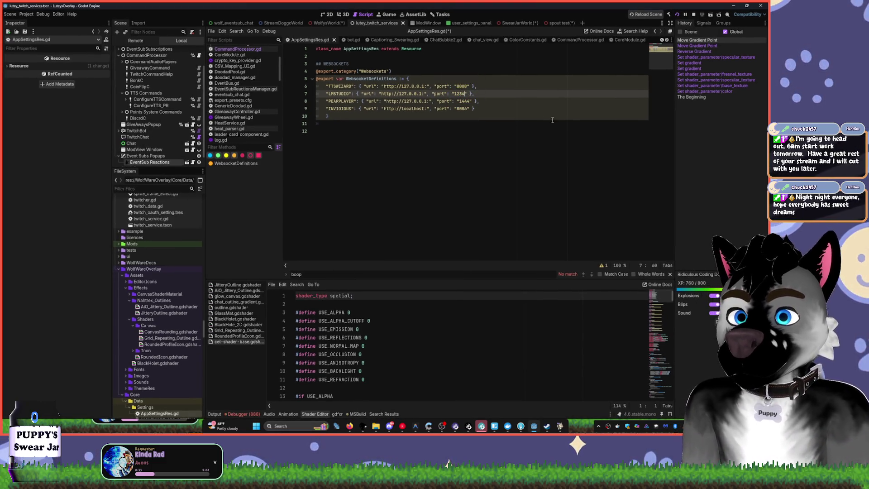
click(529, 111)
click(409, 71)
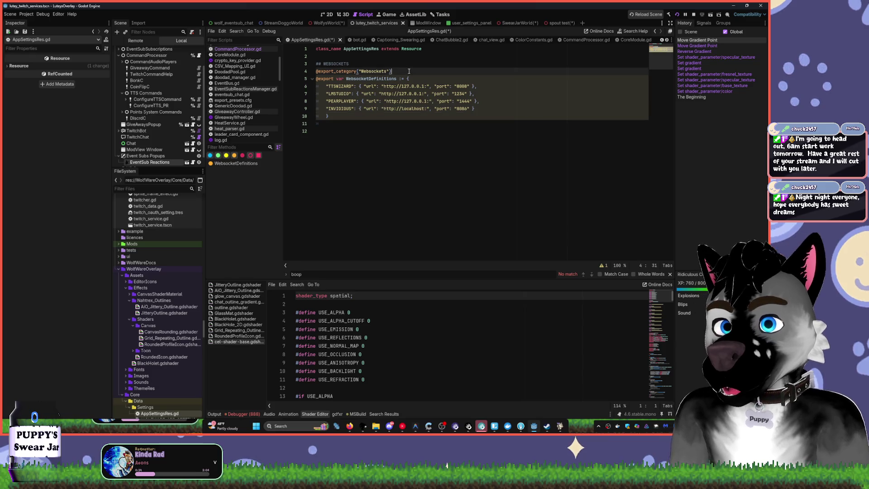
click(355, 117)
key(Return)
text(@export var SocialDefi)
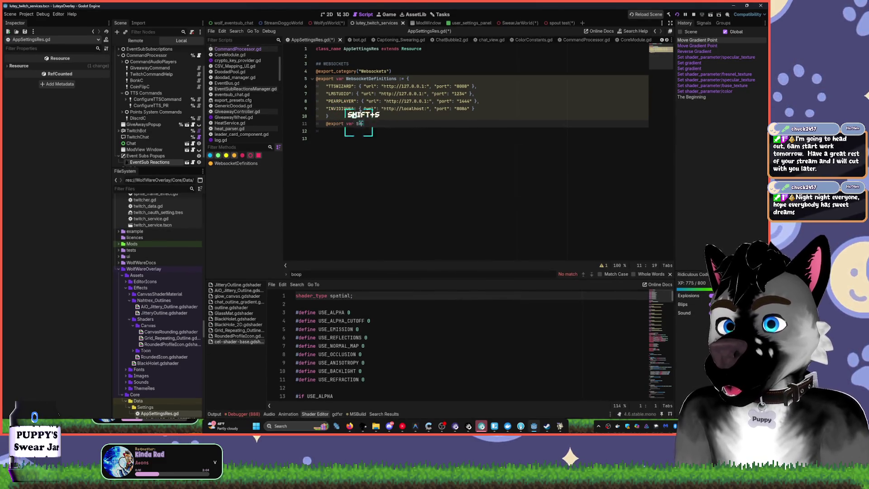
text(nitions :)
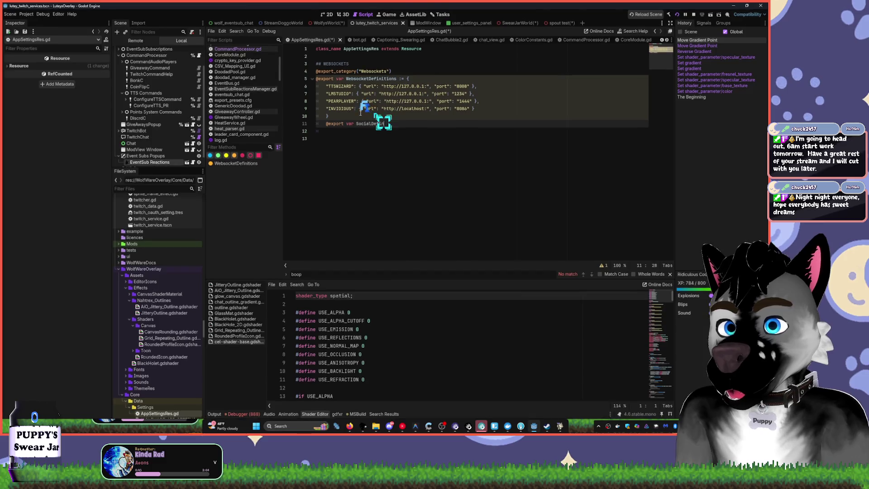
text(= {)
- Add discord (with the pasted invite link), website and linkbag entry lines to the dictionary
key(Return)
key(ctrl+v)
text(")
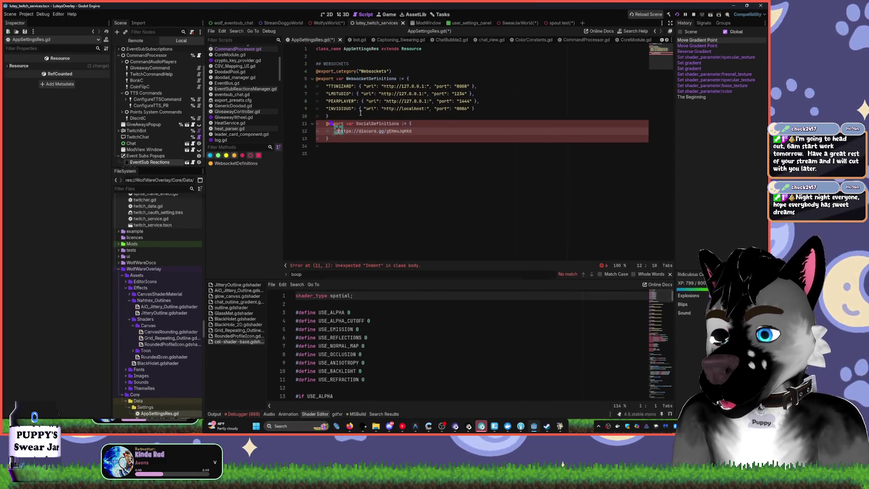
text(ord:)
key(End)
key(Return)
text(website)
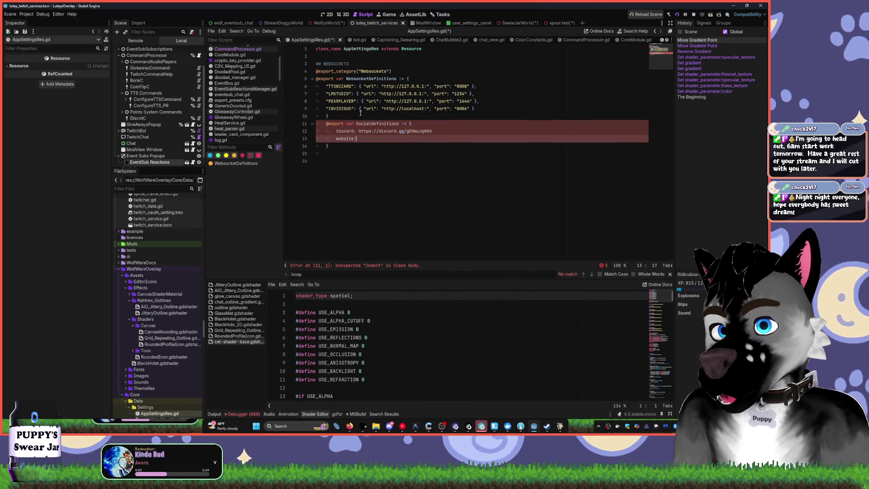
key(Return)
key(BackSpace)
text(link)
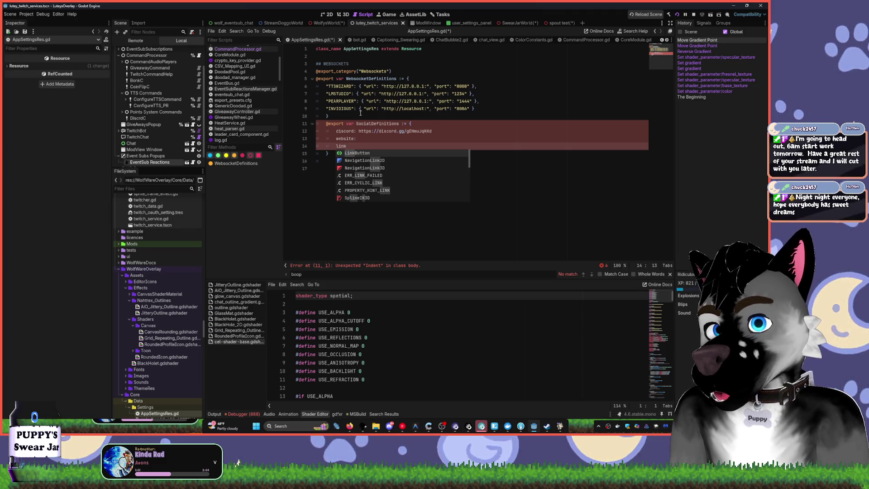
text(bad:)
key(Up)
text(:)
key(Up)
text(:)
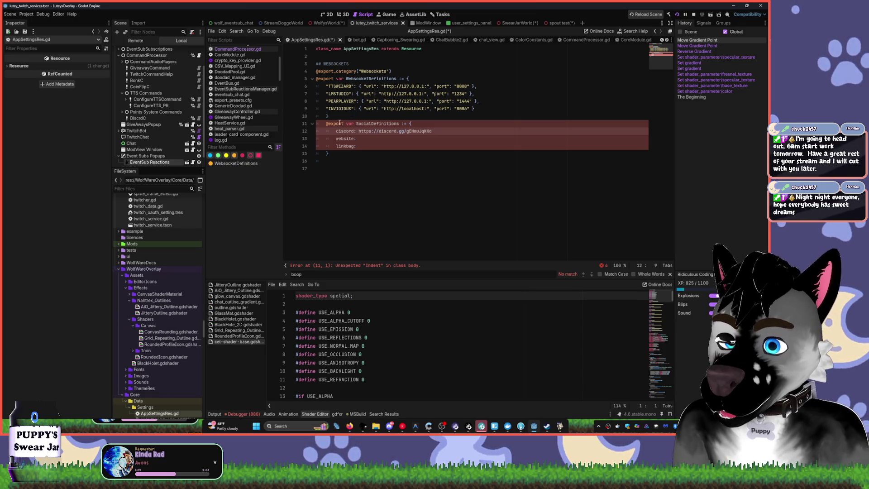
- Wrap the discord, website and linkbag keys in quotes using multi-carets
key(shift+alt+Down)
key(shift+alt+Down)
text(")
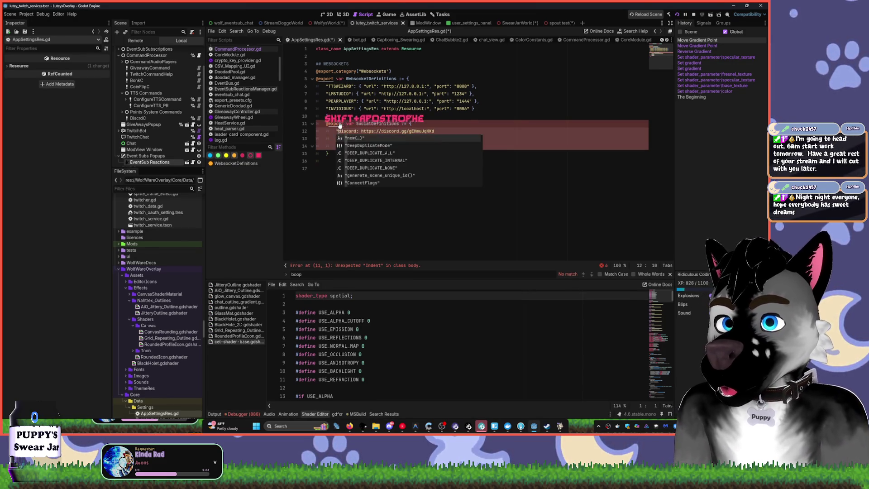
key(ctrl+Right)
text(")
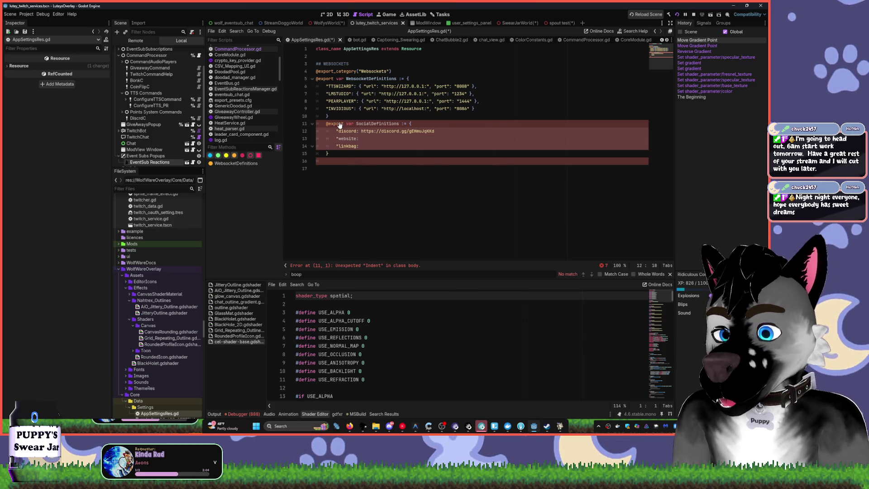
text(":)
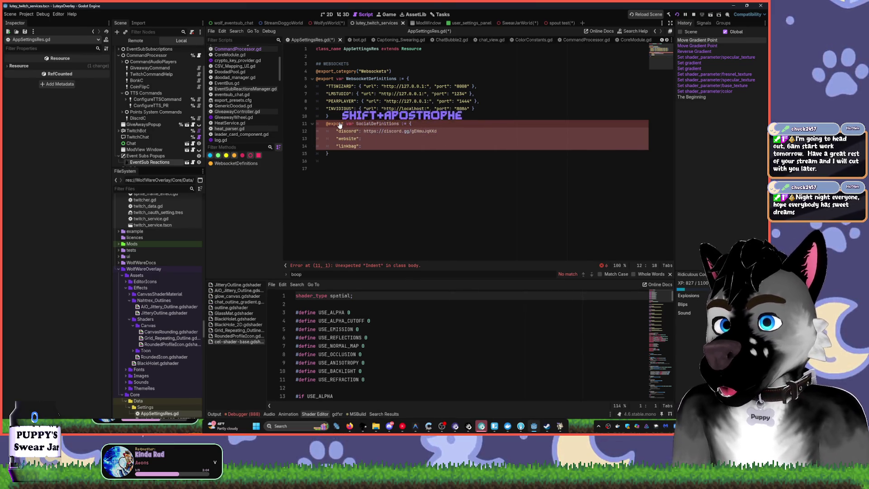
key(Escape)
text(")
key(End)
text(")
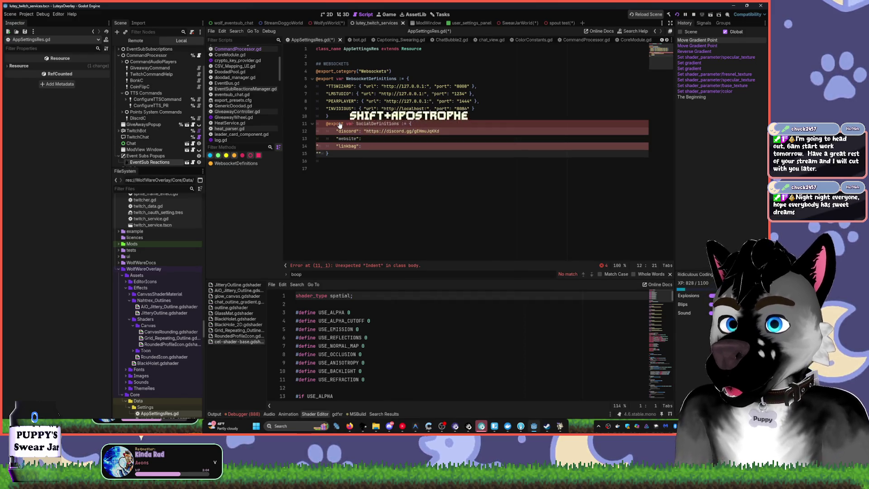
key(Down)
key(Down)
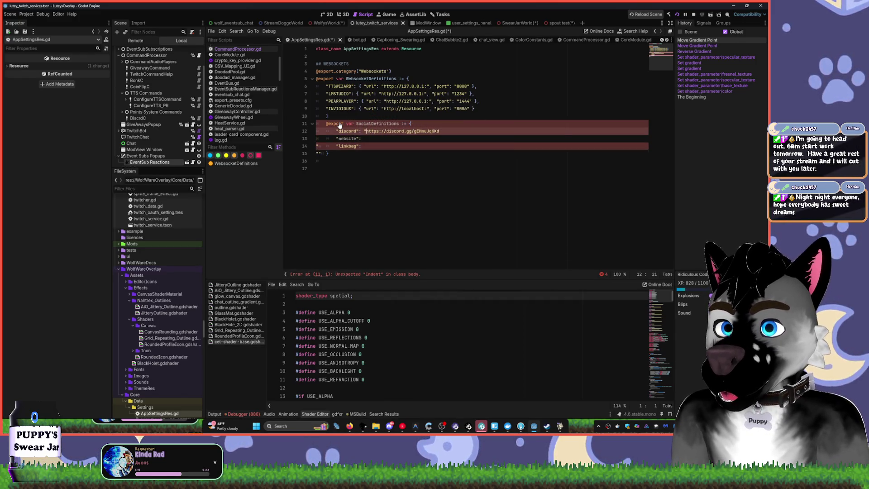
key(Down)
- Remove stray quotes by the closing brace and close the discord URL quote with a comma
key(BackSpace)
key(BackSpace)
key(Delete)
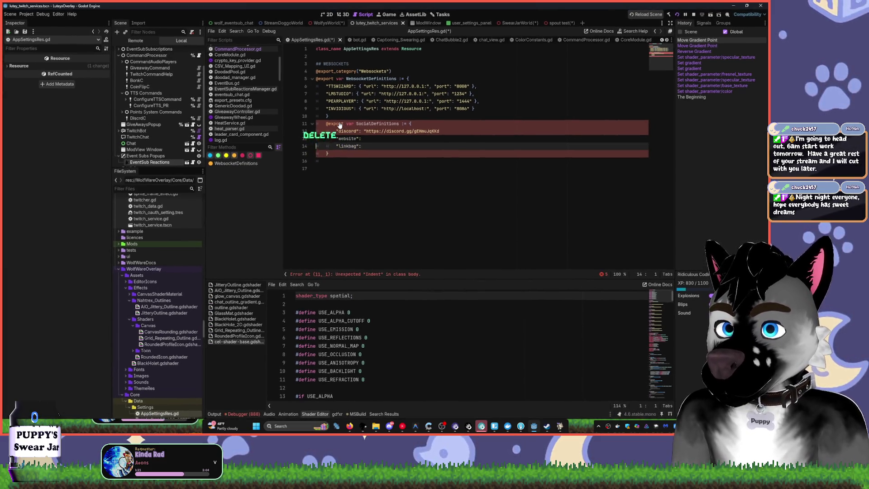
key(End)
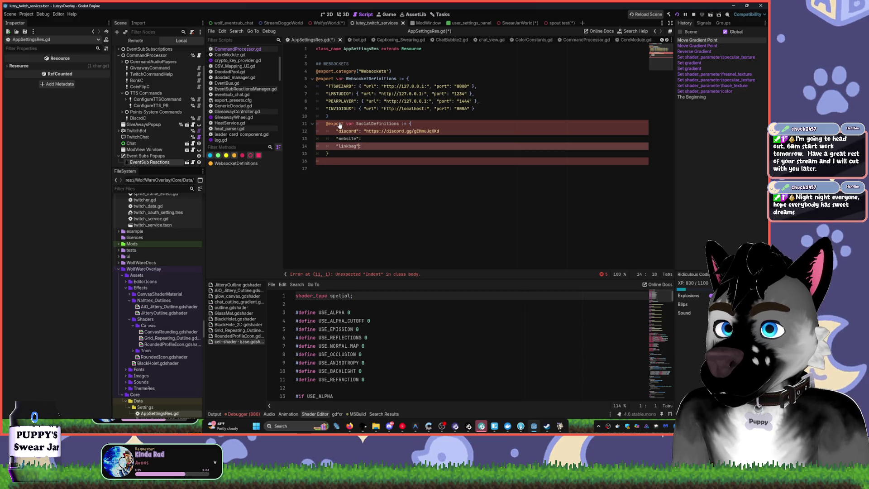
key(Up)
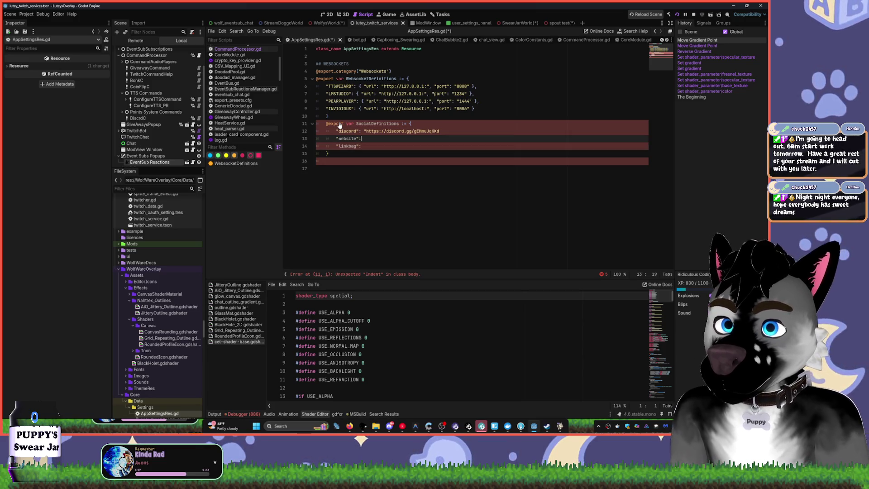
key(Up)
text(")
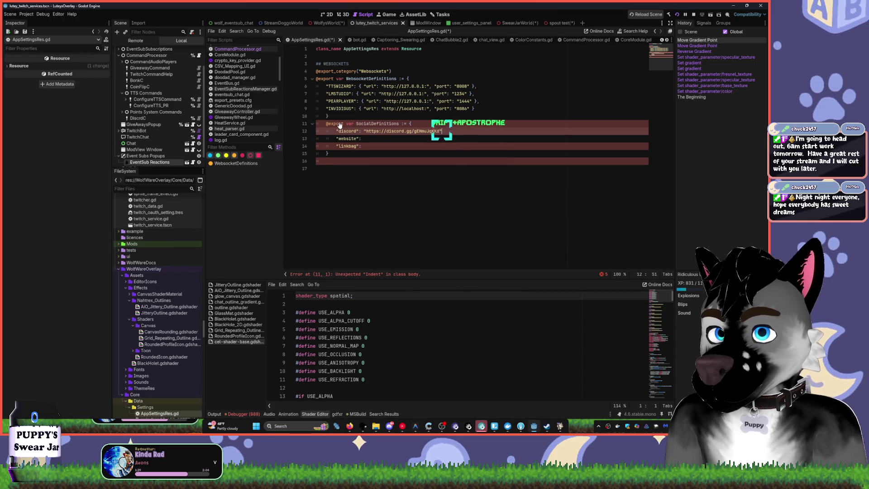
key(Down)
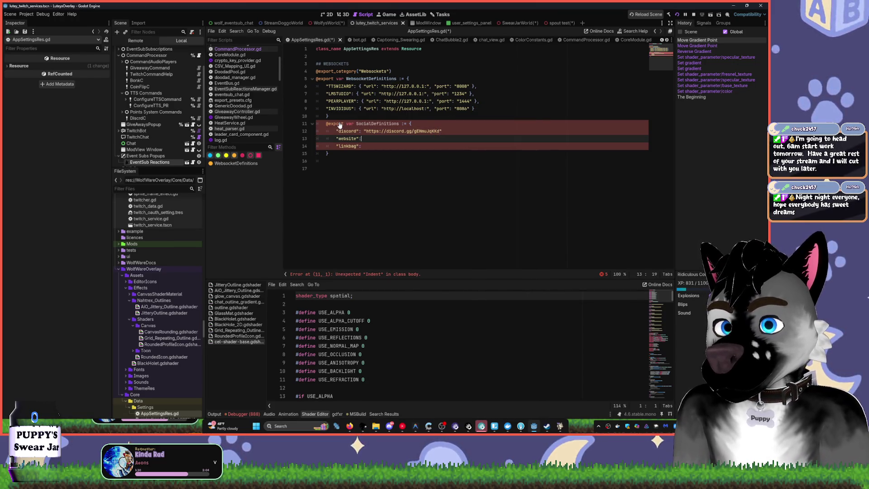
key(Up)
text(,)
key(Escape)
- Give the website entry an empty "" value followed by a comma
key(Down)
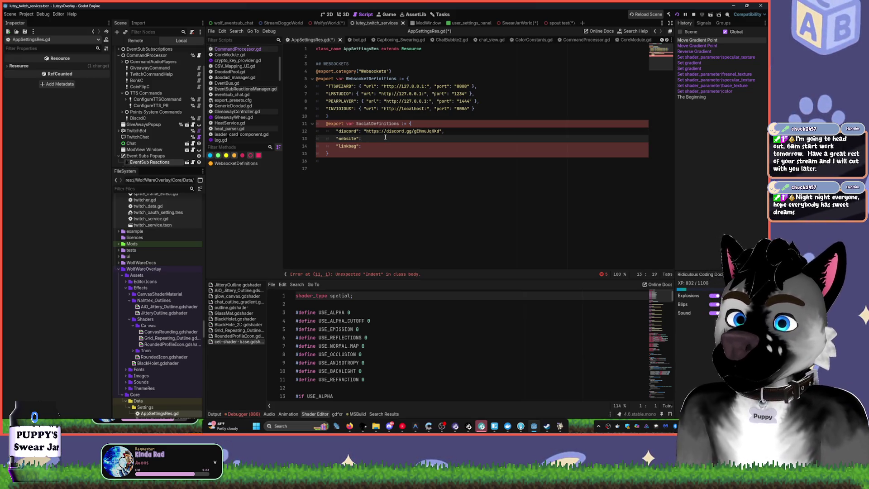
text(")
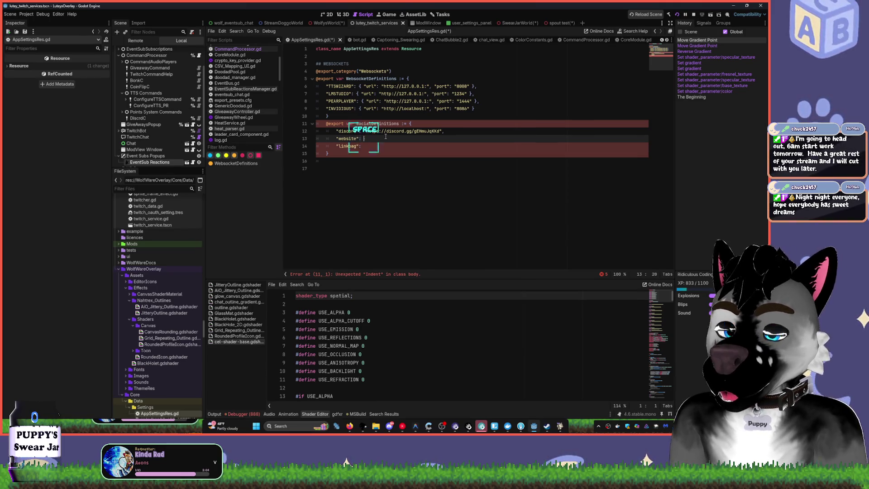
text(",)
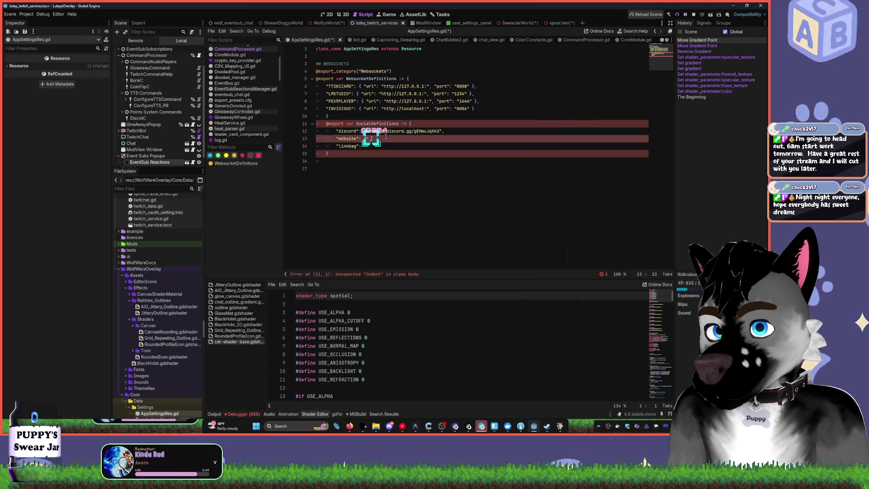
key(Down)
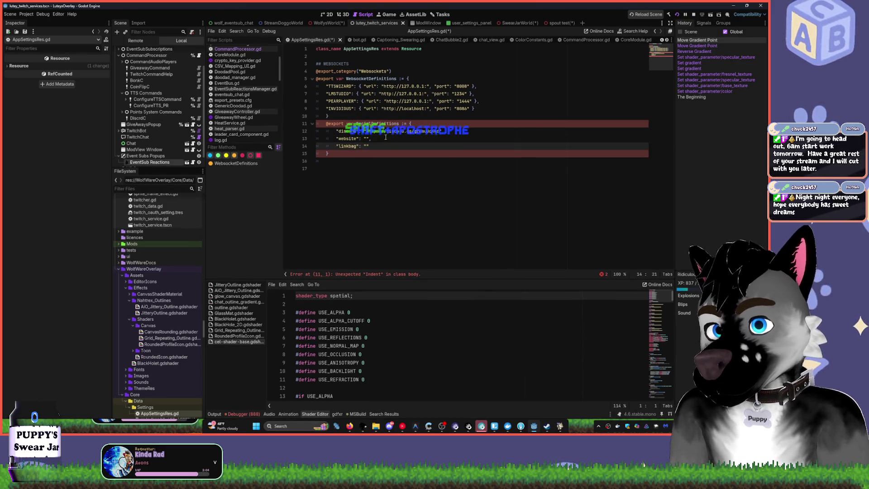
- Select the SocialDefinitions block, then switch to YouTube Music and back
click(333, 158)
click(411, 124)
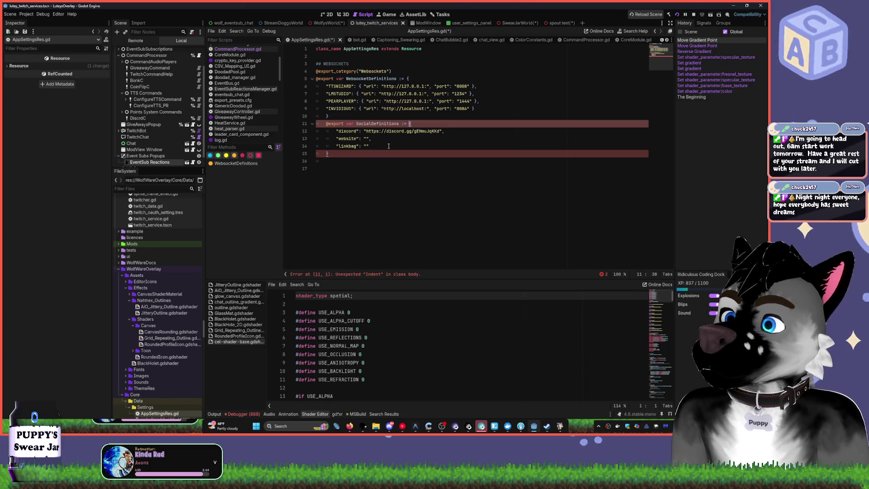
drag(351, 172, 307, 118)
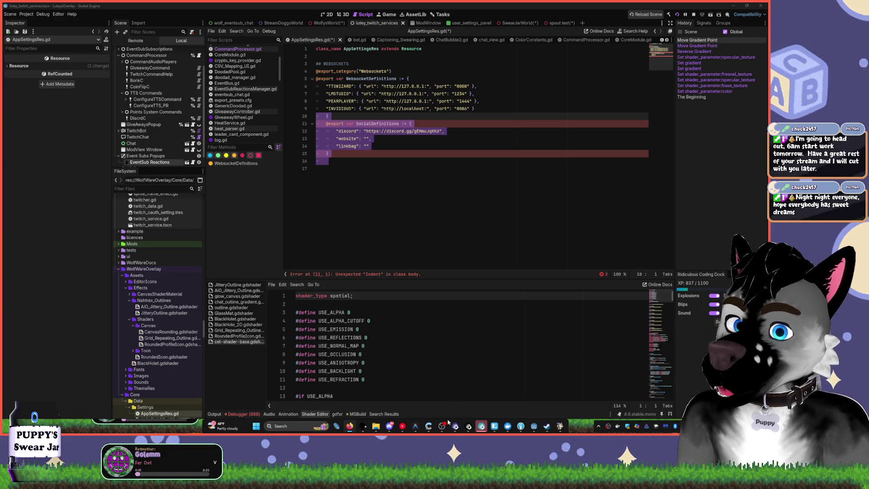
click(403, 427)
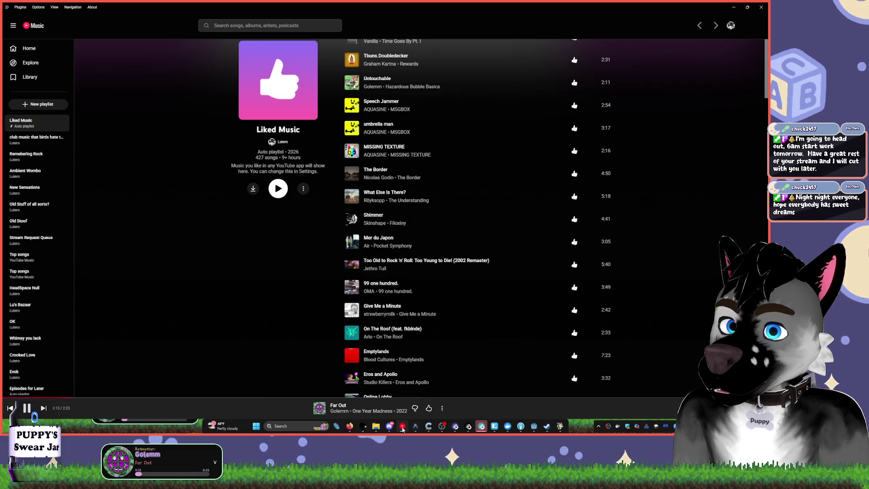
click(402, 427)
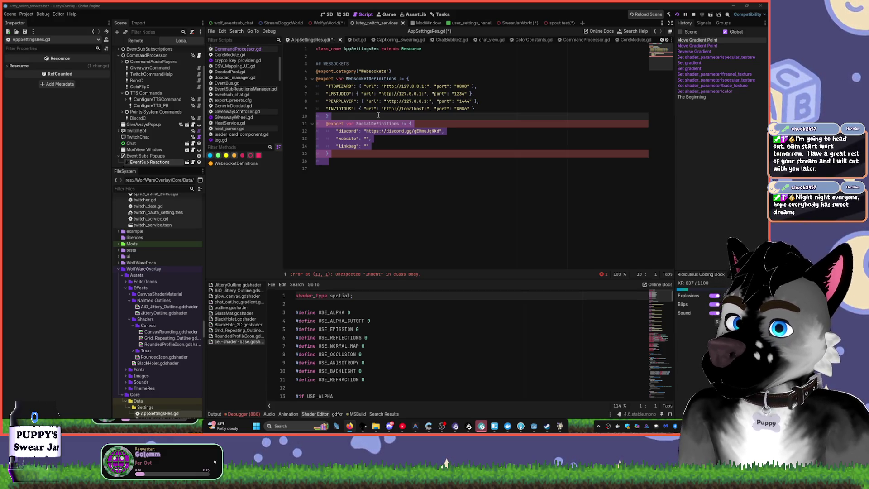
- Dedent the SocialDefinitions block to fix the indentation error and save
click(400, 118)
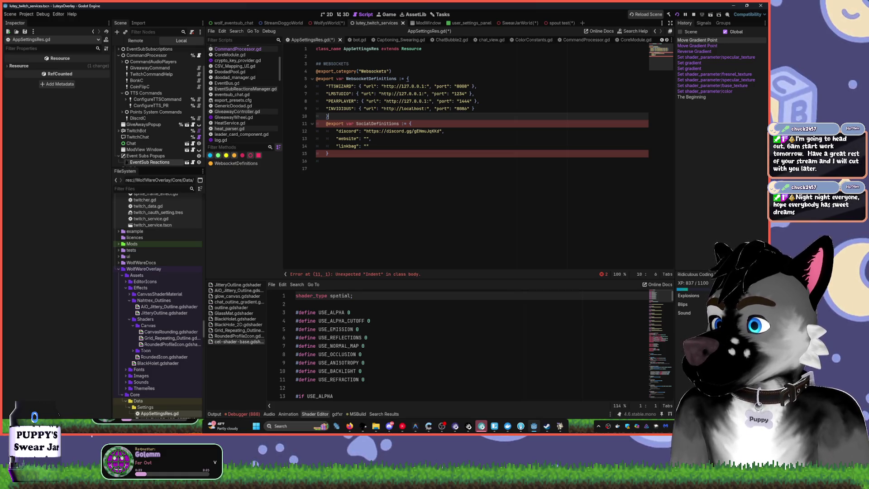
click(345, 162)
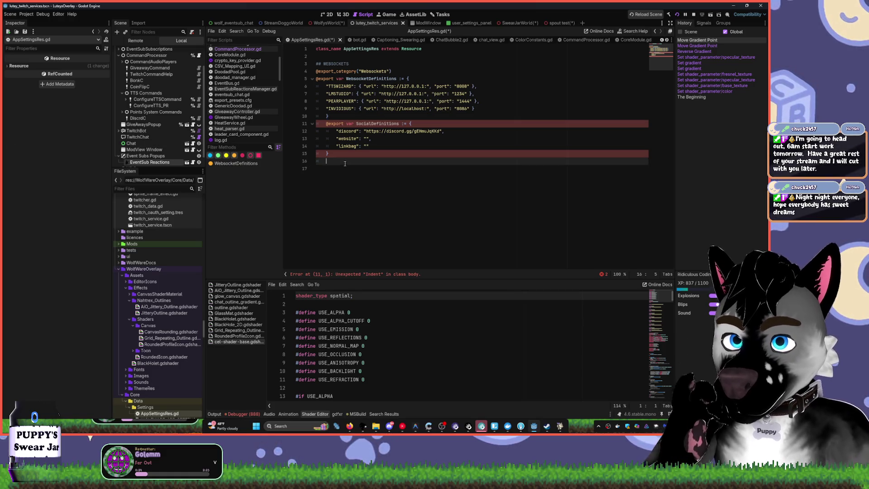
click(338, 114)
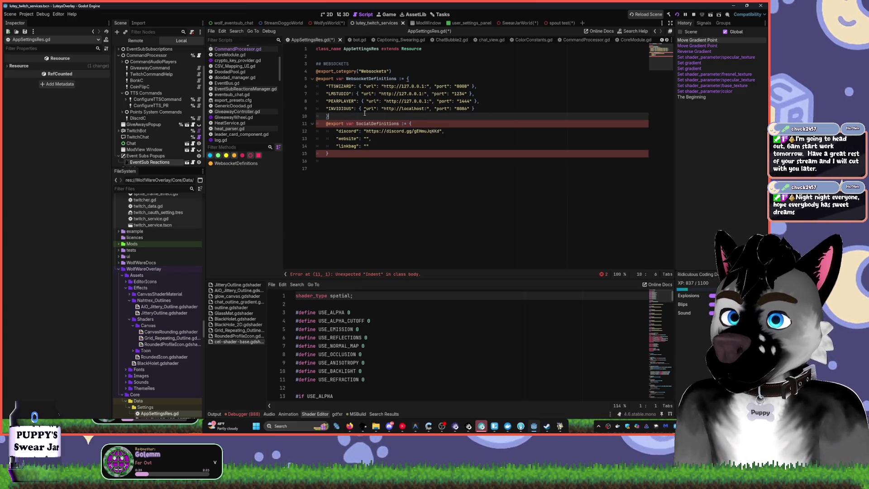
key(shift+Tab)
key(ctrl+s)
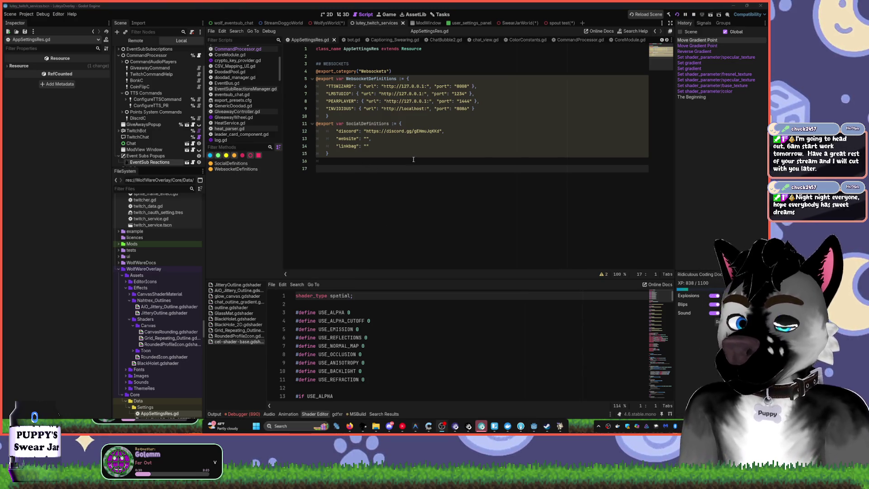
click(370, 139)
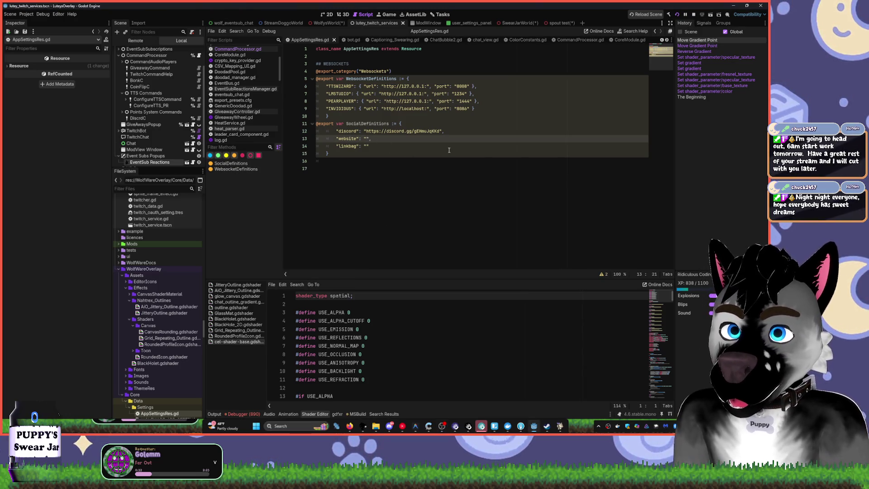
text(http)
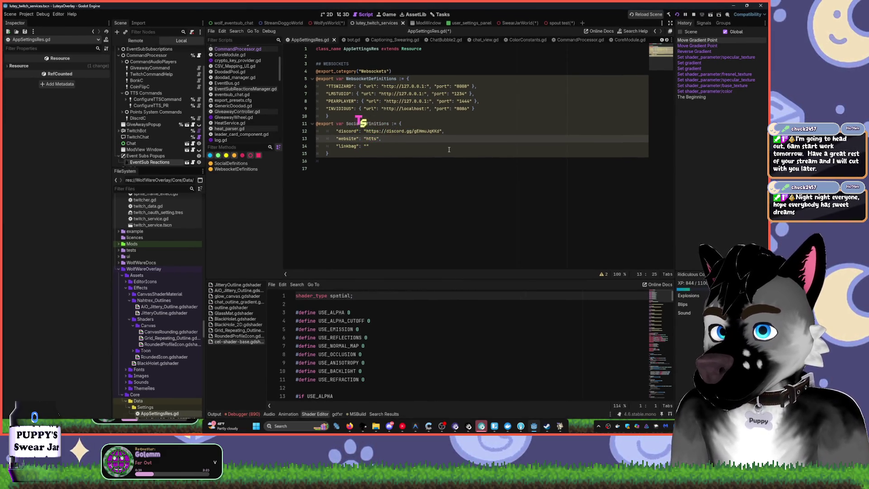
text(s://)
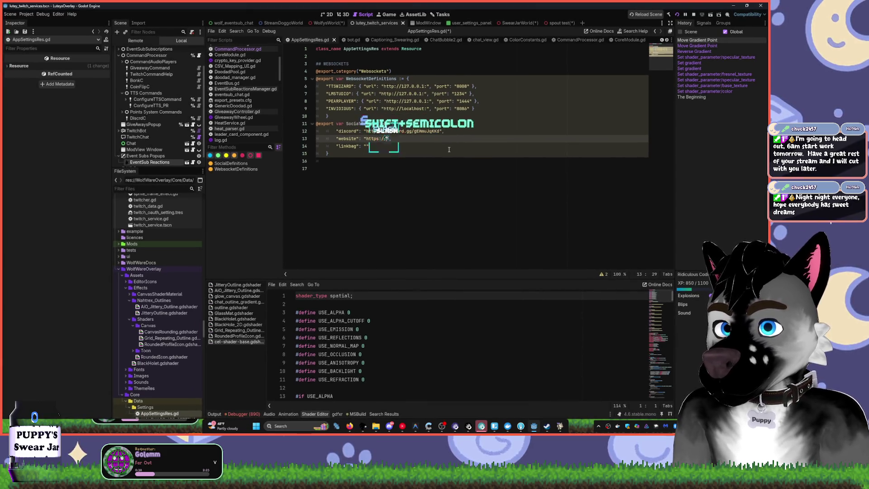
text(wolfwaredev.mo)
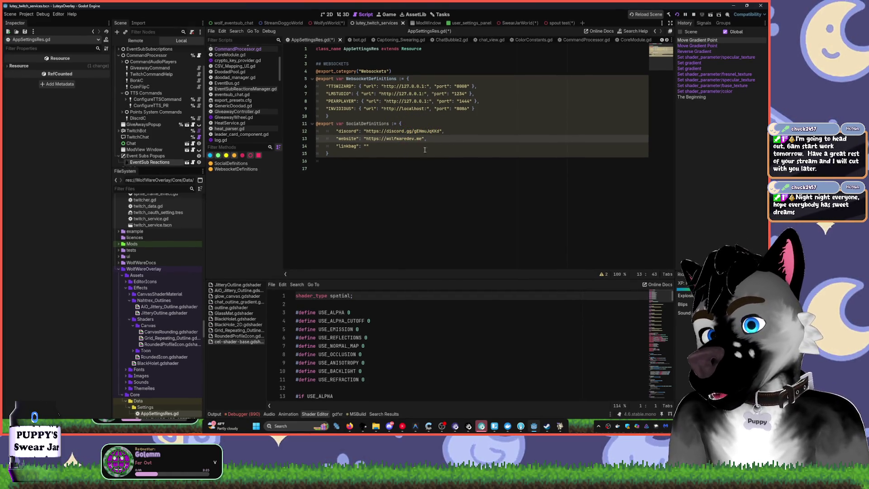
click(366, 145)
drag(422, 138, 367, 138)
key(ctrl+c)
click(364, 146)
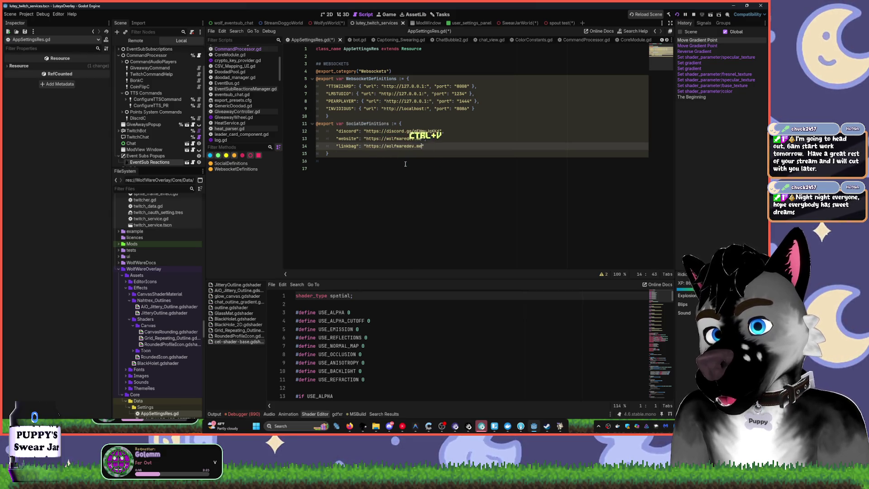
key(ctrl+v)
text(/link)
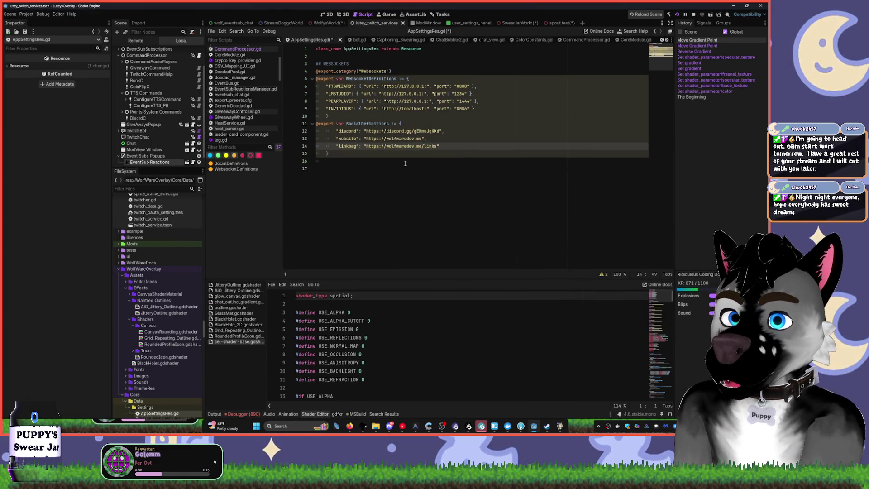
key(ctrl+s)
click(416, 180)
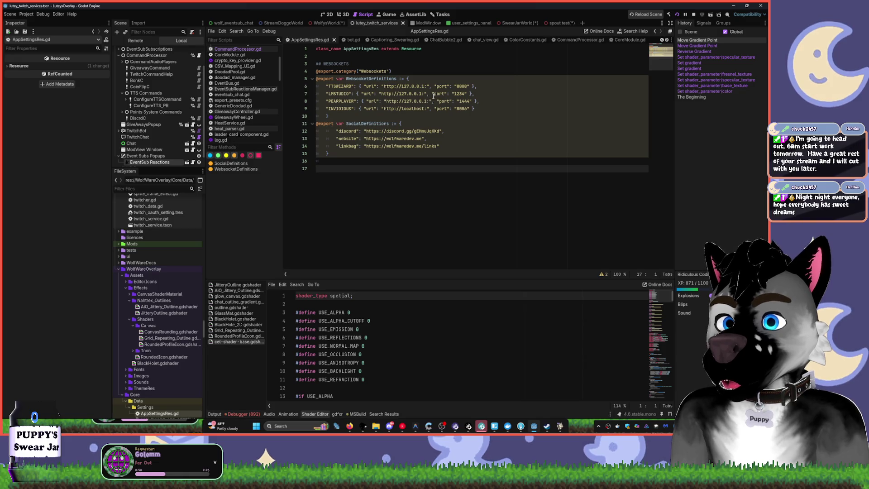
click(368, 50)
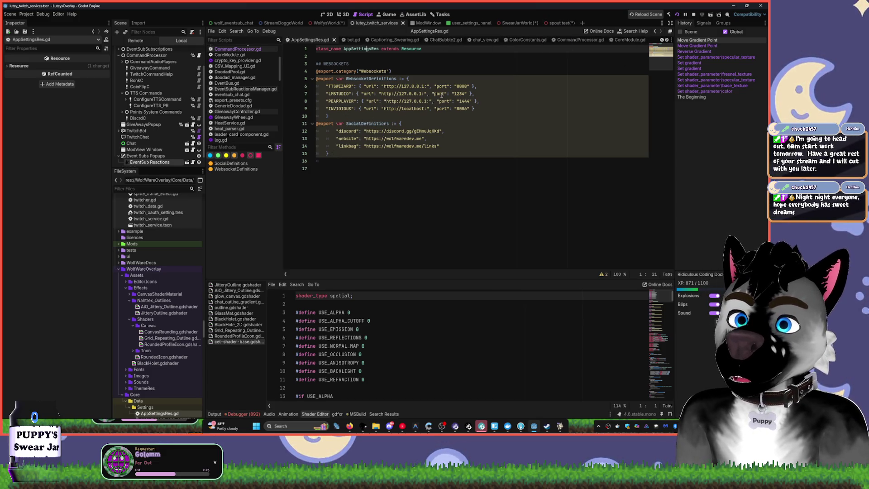
- Close bot.gd, show ChatBubble2.gd, then view the raid popup scene in 2D
click(351, 40)
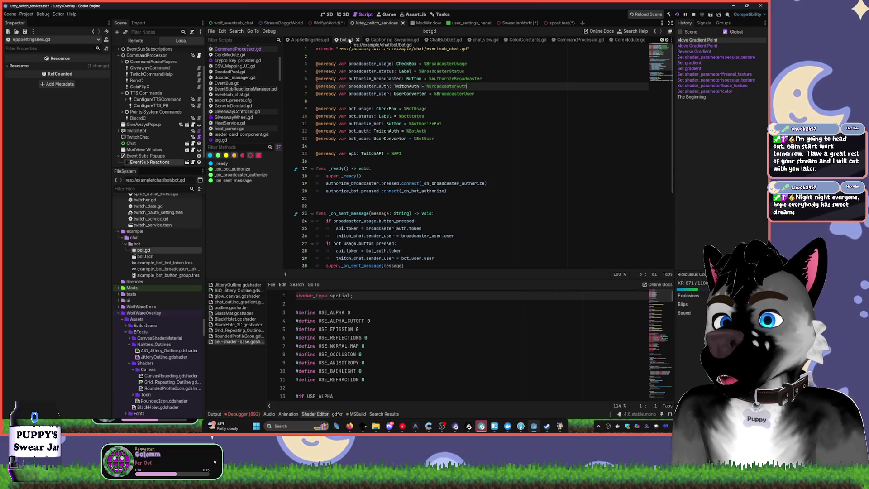
middle_click(350, 41)
click(393, 41)
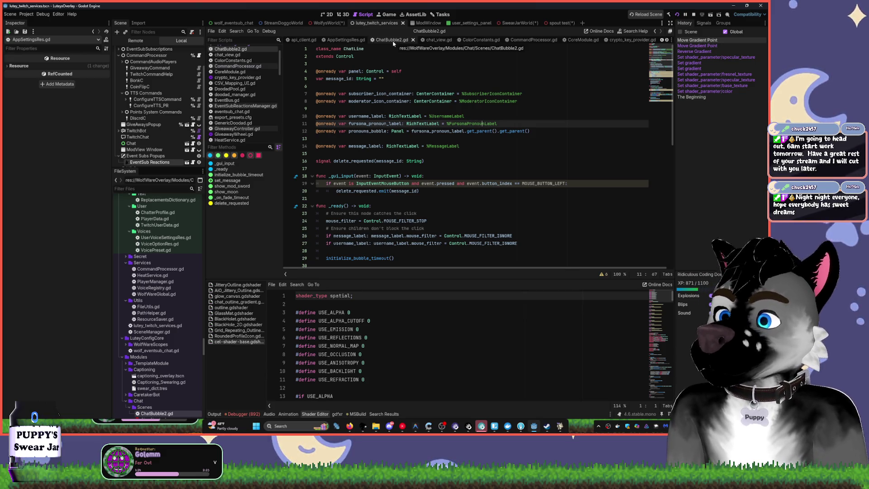
click(328, 14)
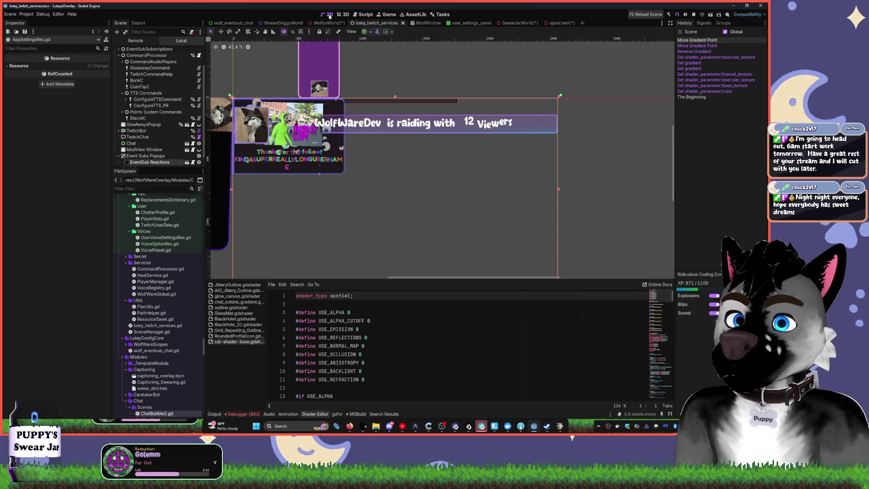
- Back in ChatBubble2.gd, Quick Open the scene search for 'chat' and open Chat_view_Card2.tscn
click(364, 15)
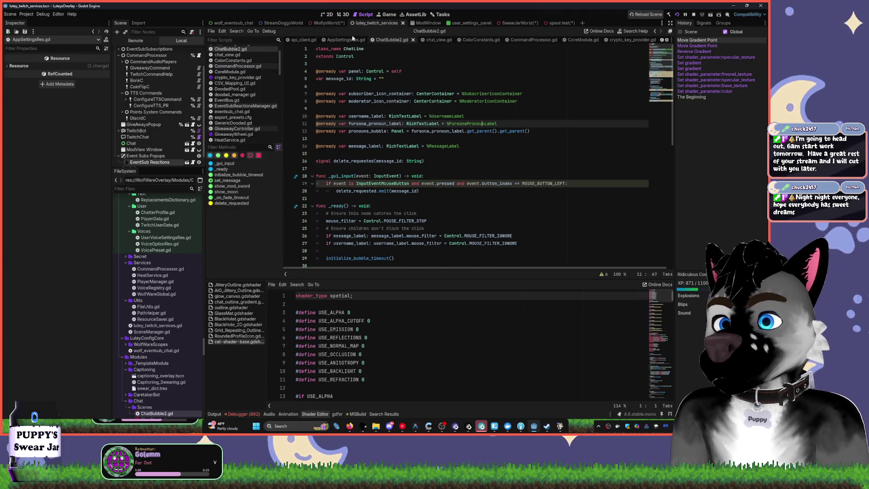
click(452, 183)
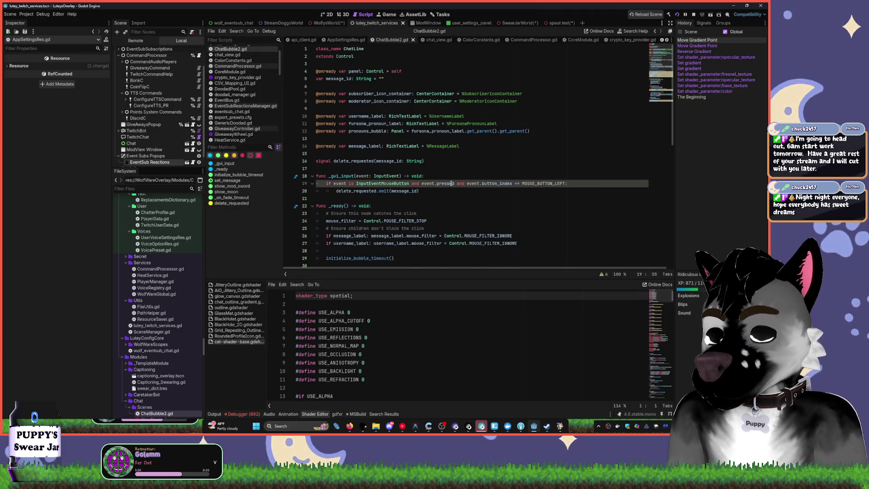
key(ctrl+shift+o)
text(c)
key(BackSpace)
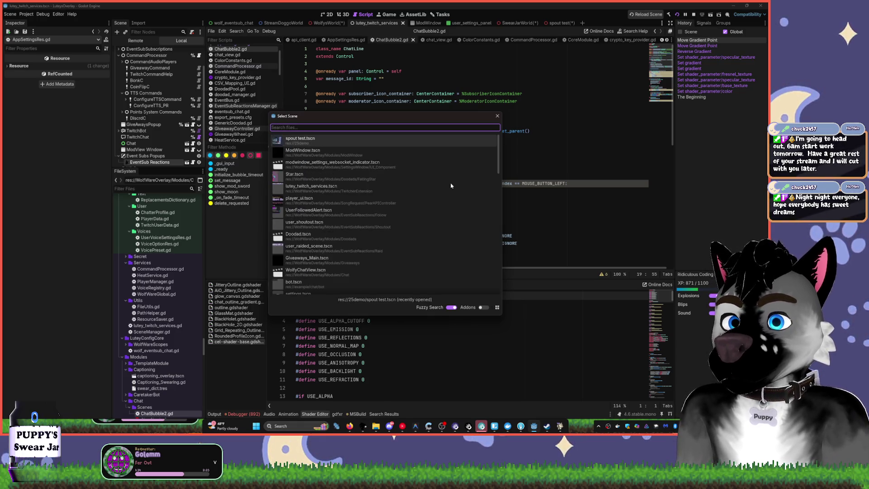
key(Escape)
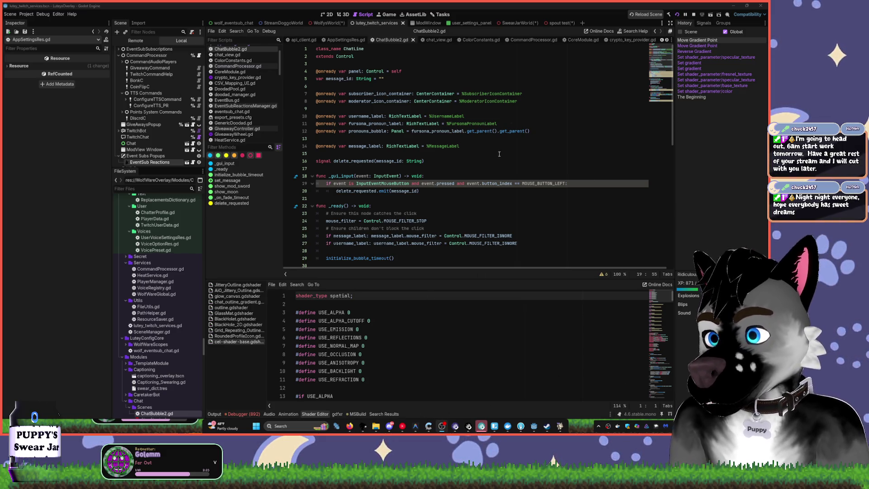
click(475, 48)
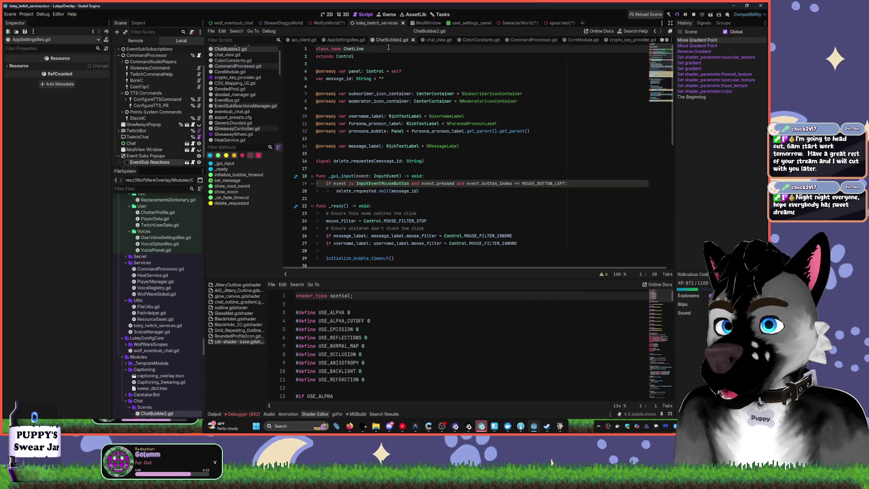
click(403, 237)
key(ctrl+shift+o)
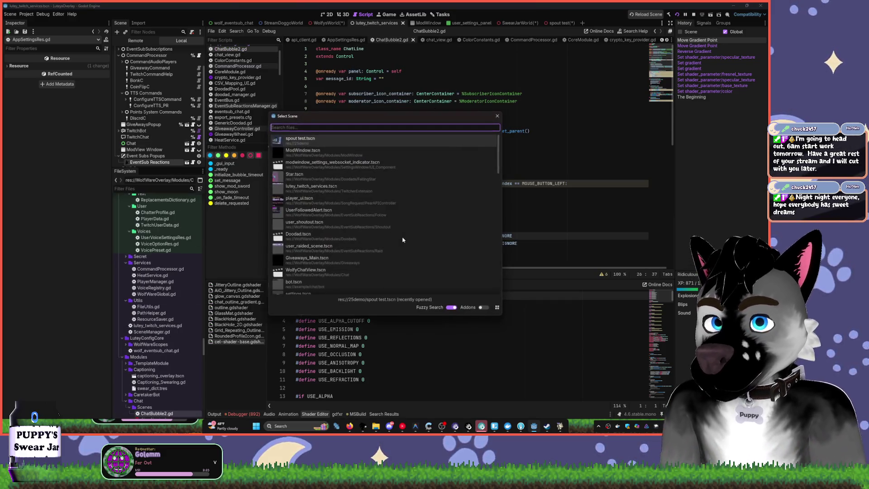
text(chat)
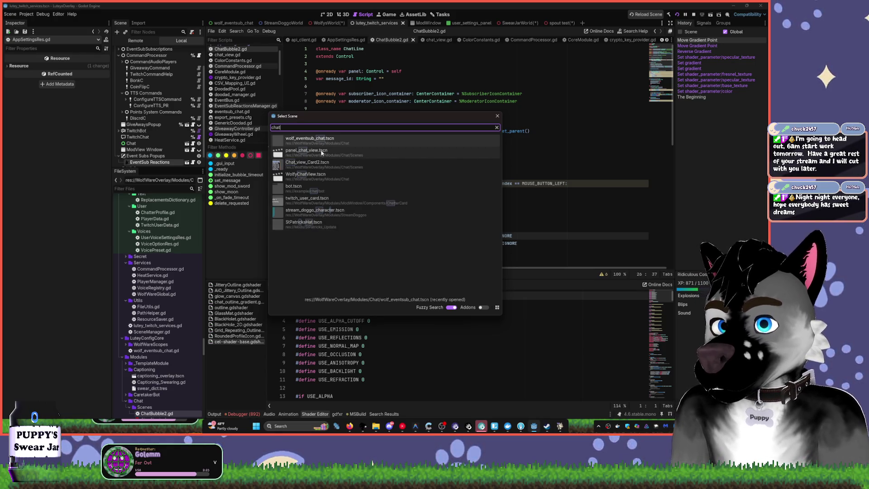
double_click(322, 163)
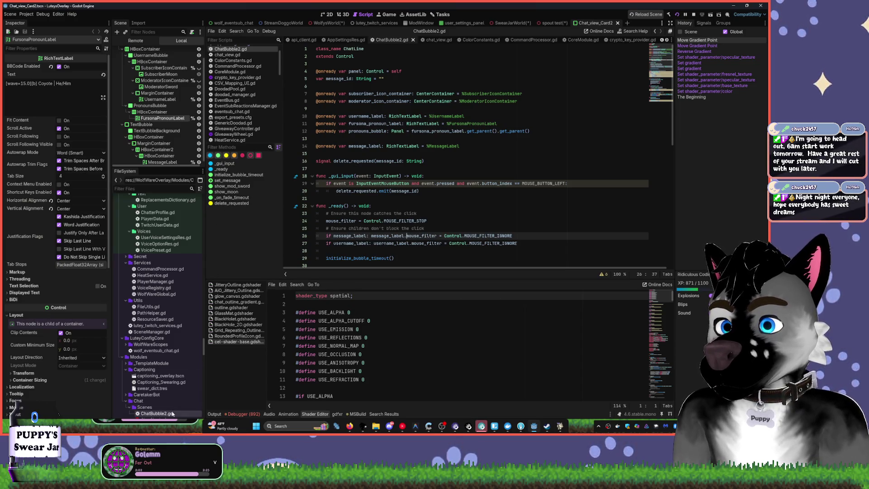
- View the chat bubble in 2D, select the ChatBubble2 root and collapse the VBoxContainer children
scroll(172, 414, down, 5)
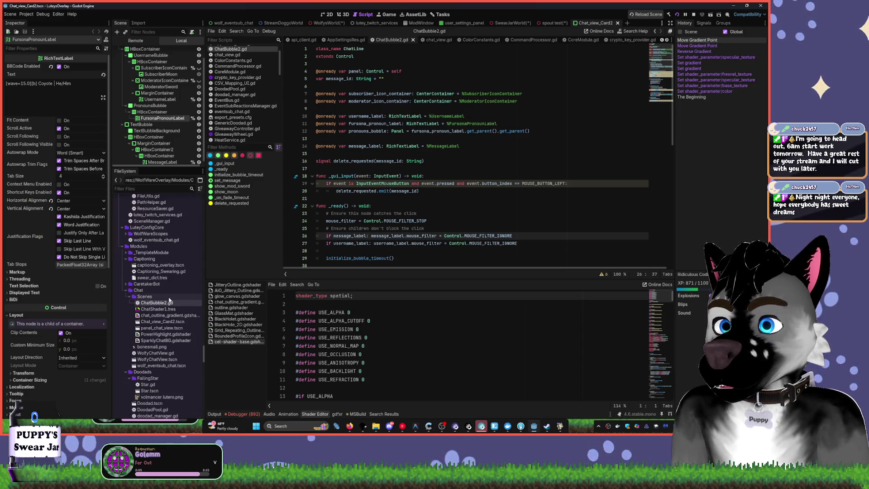
click(329, 14)
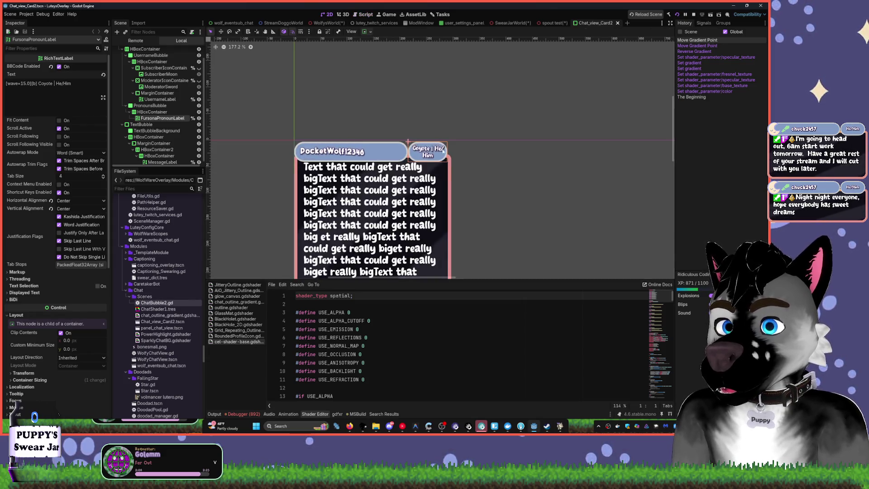
scroll(153, 91, up, 3)
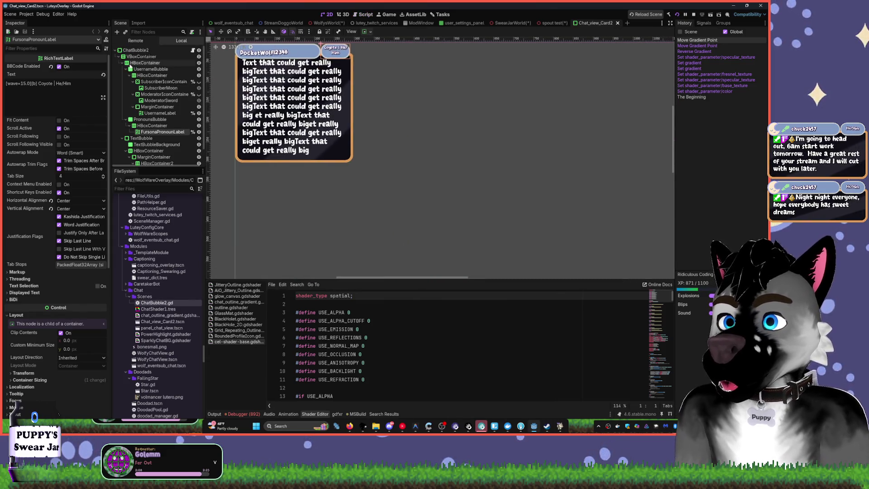
click(136, 50)
click(118, 57)
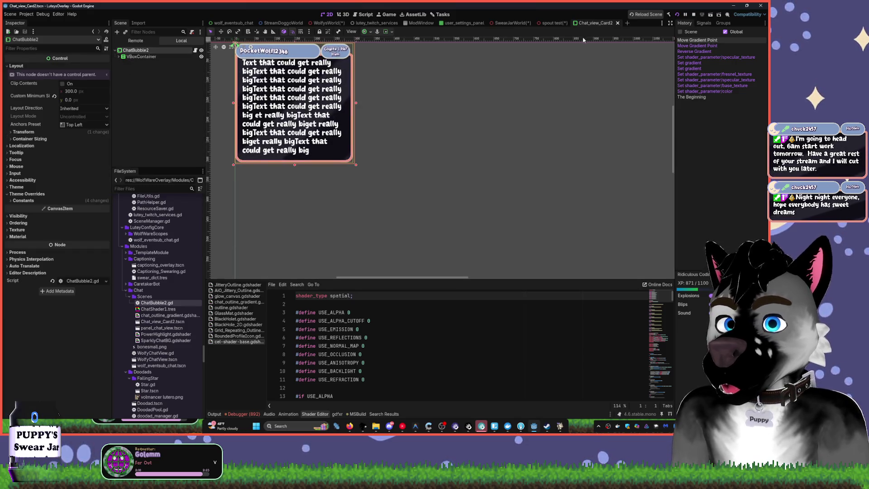
- Rename Chat_view_Card2.tscn to ChatBubbleCard.tscn and open Find in Files for Chat_view_Card2
click(170, 322)
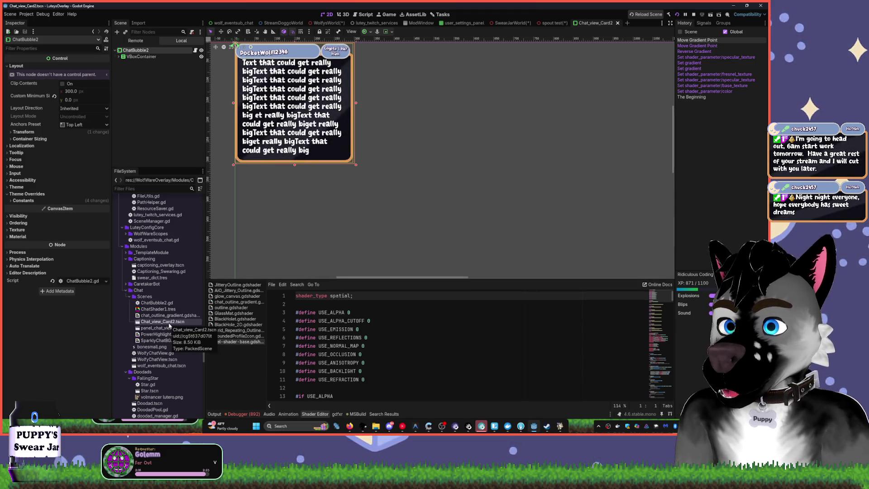
click(170, 322)
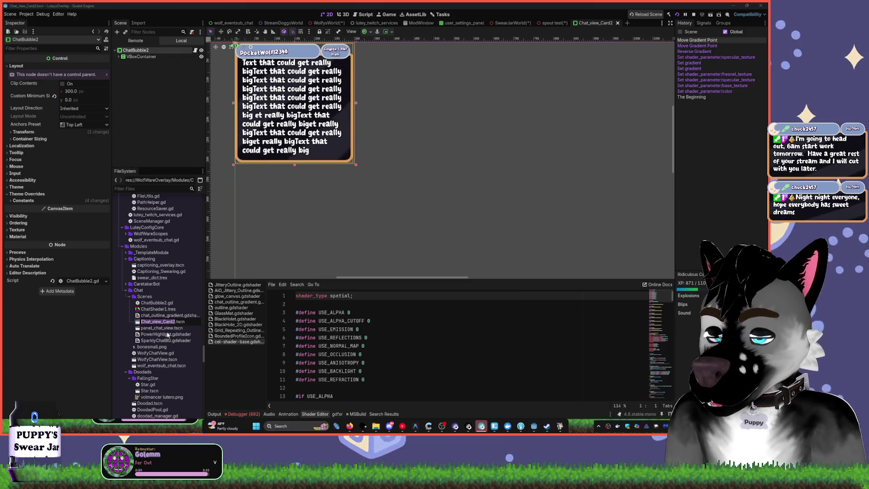
text(ChatBubble)
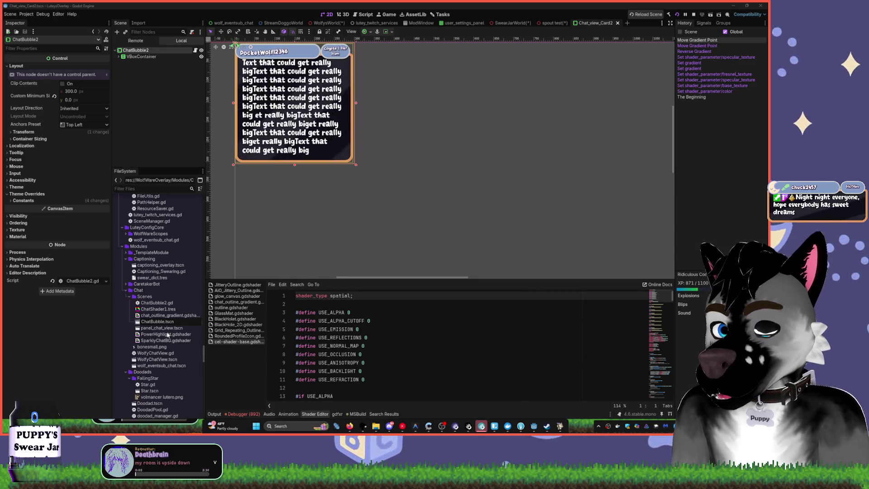
text(Card)
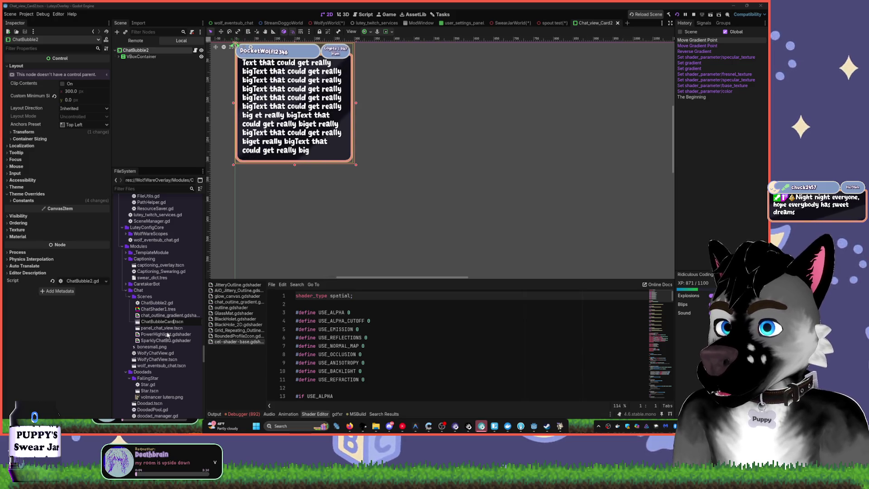
key(Return)
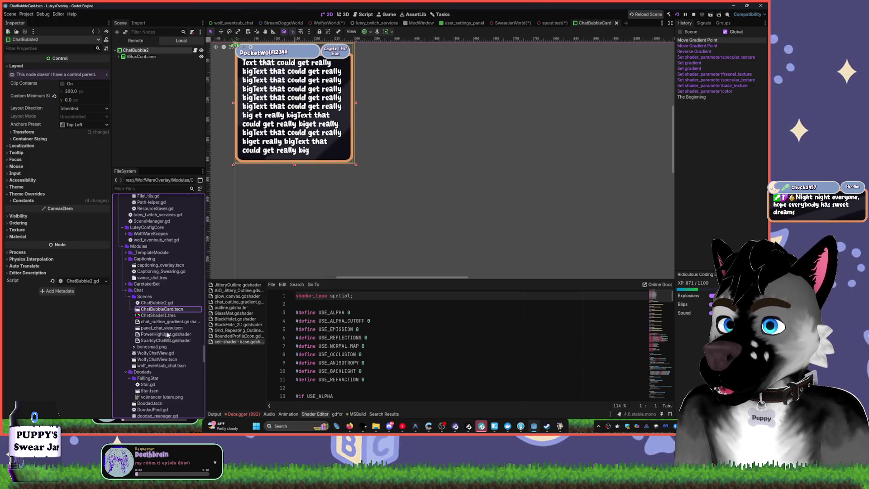
key(ctrl+shift+f)
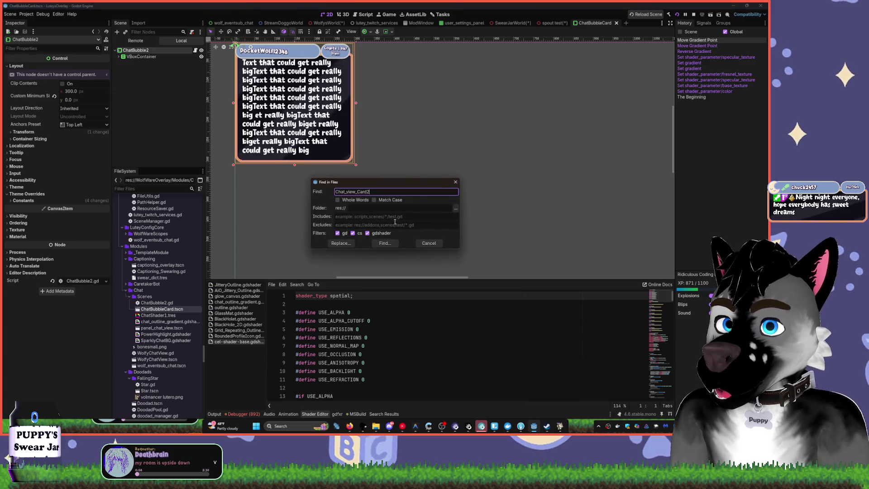
- Repoint WolfyChatView.gd's line-55 preload to ChatBubbleCard.tscn, then reopen ChatBubble2.gd
key(Return)
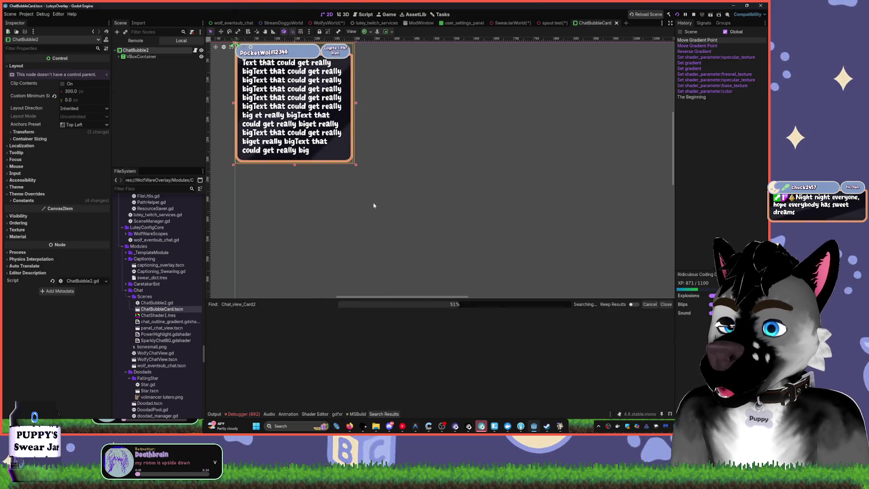
click(432, 320)
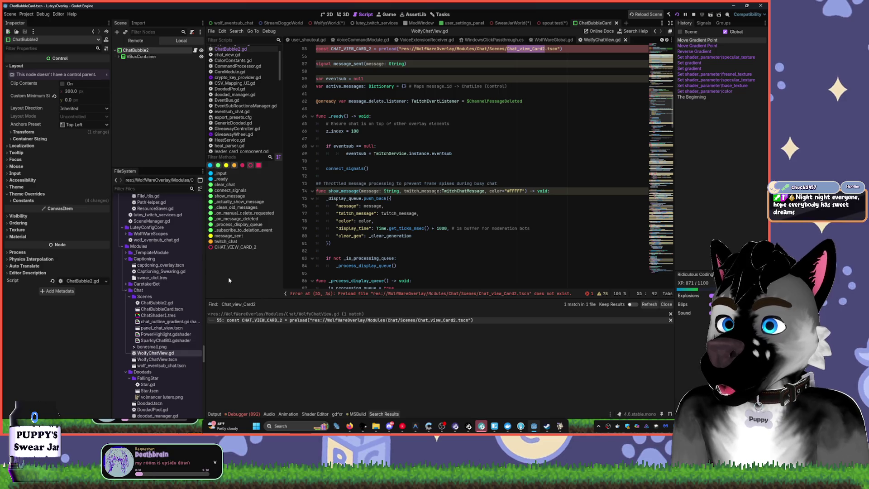
text(ChatBubbleCard)
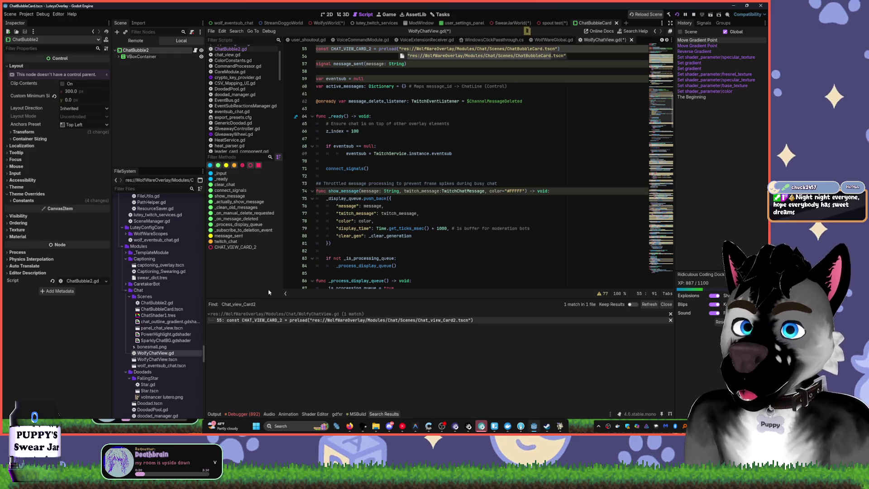
click(543, 154)
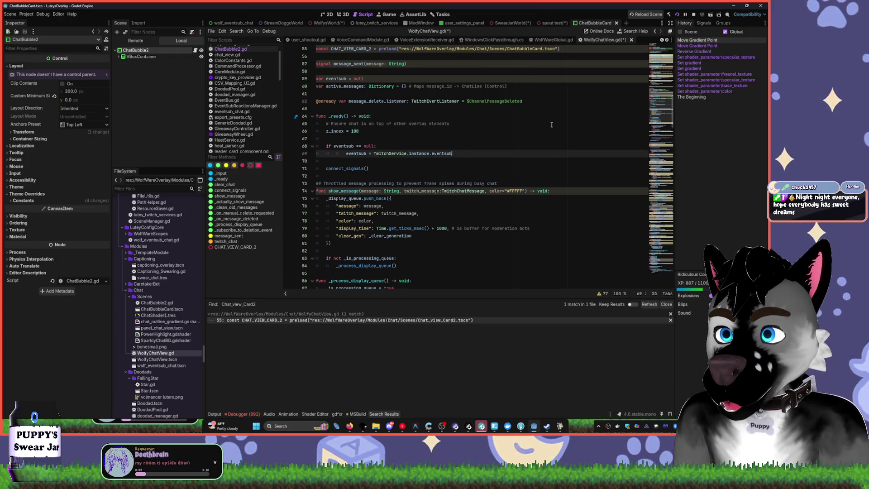
click(165, 304)
double_click(164, 306)
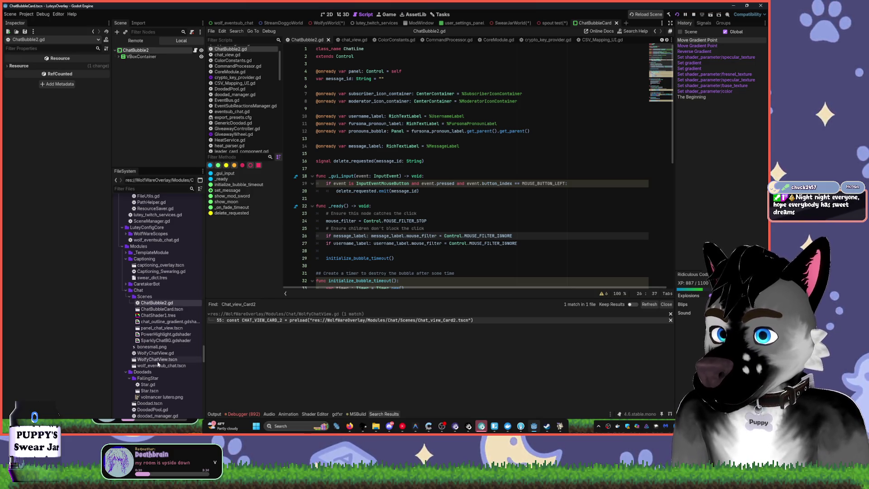
- Switch to the 2D workspace and zoom in on the chat bubble card
click(128, 297)
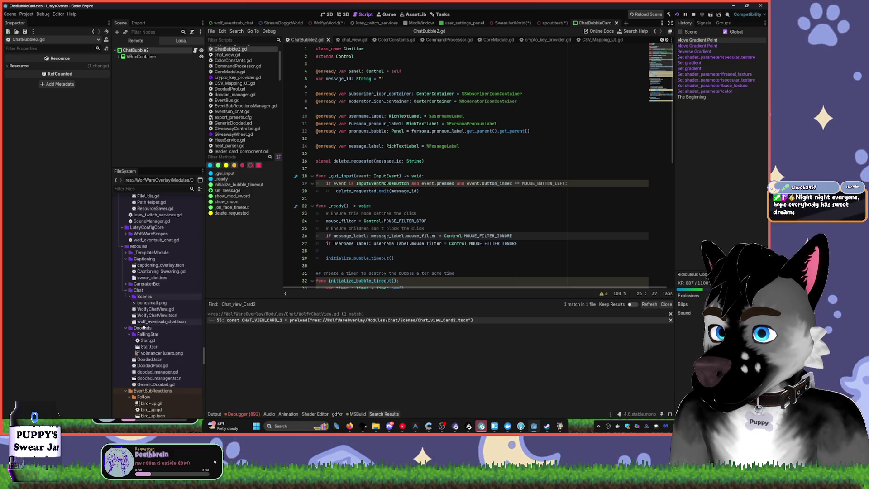
click(131, 297)
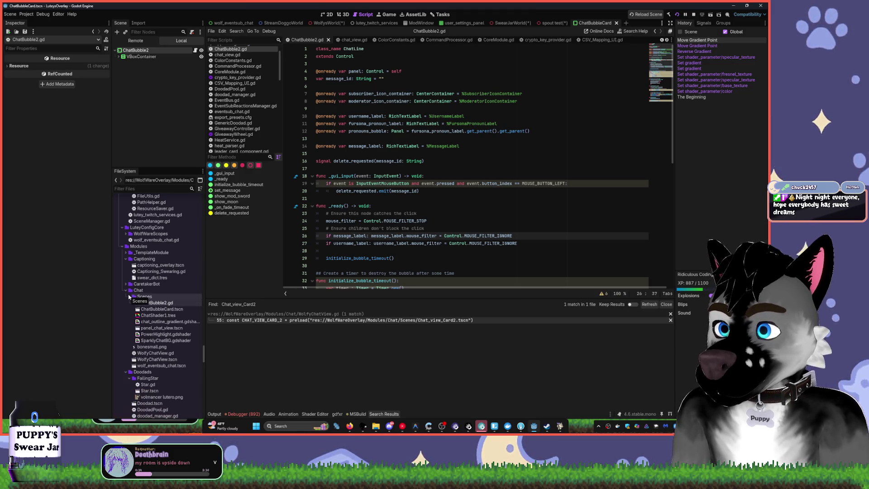
click(326, 14)
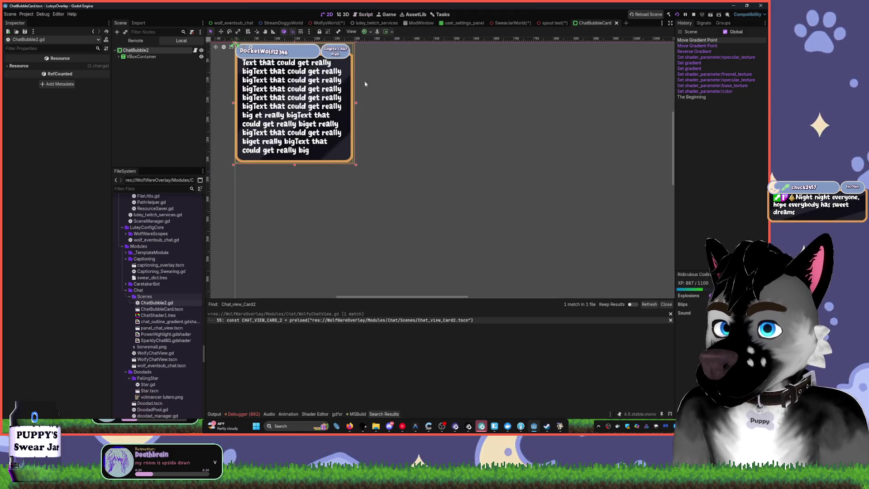
scroll(451, 176, up, 2)
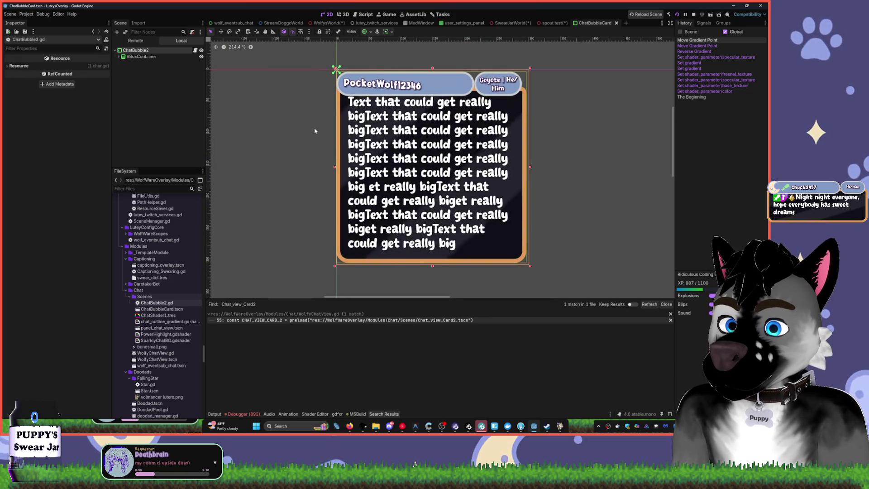
scroll(280, 154, up, 4)
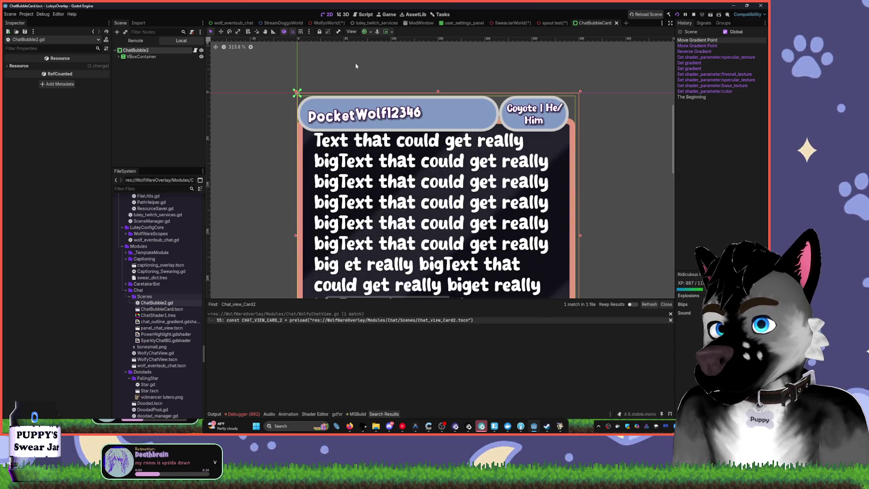
- Expand VBoxContainer in the Scene tree, re-centre the card, and select TextBubbleBackground
click(118, 57)
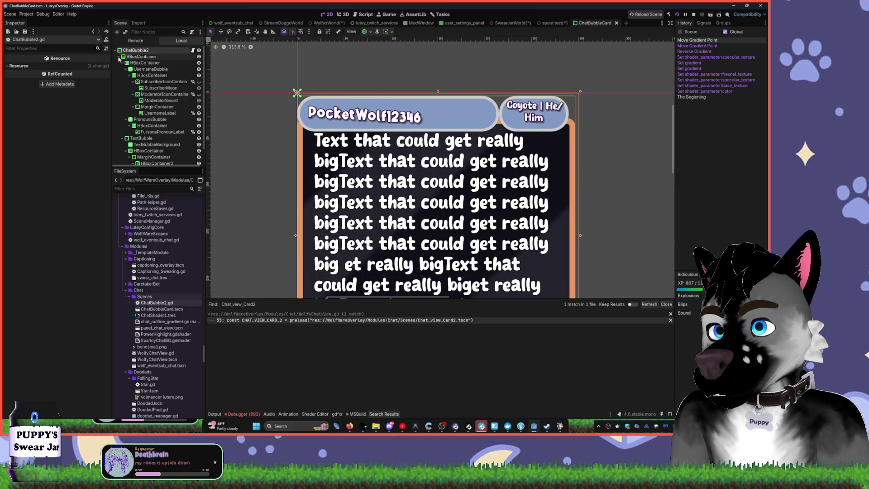
scroll(457, 170, down, 3)
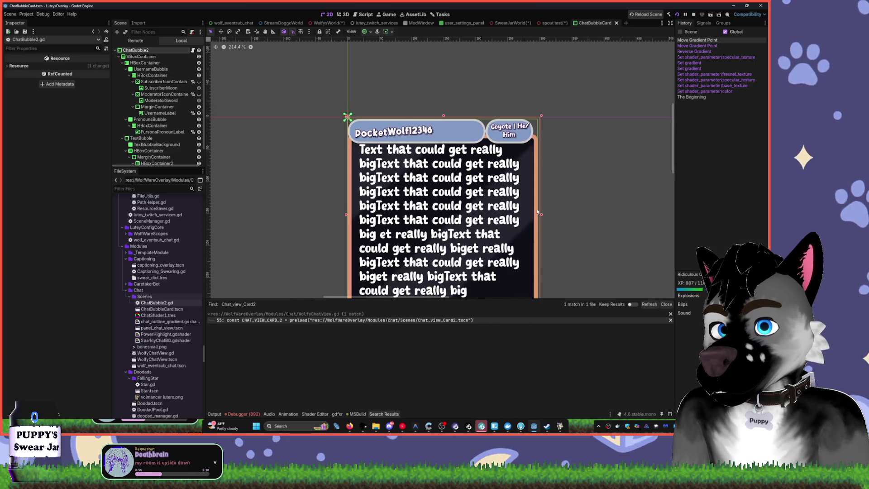
drag(537, 211, 488, 158)
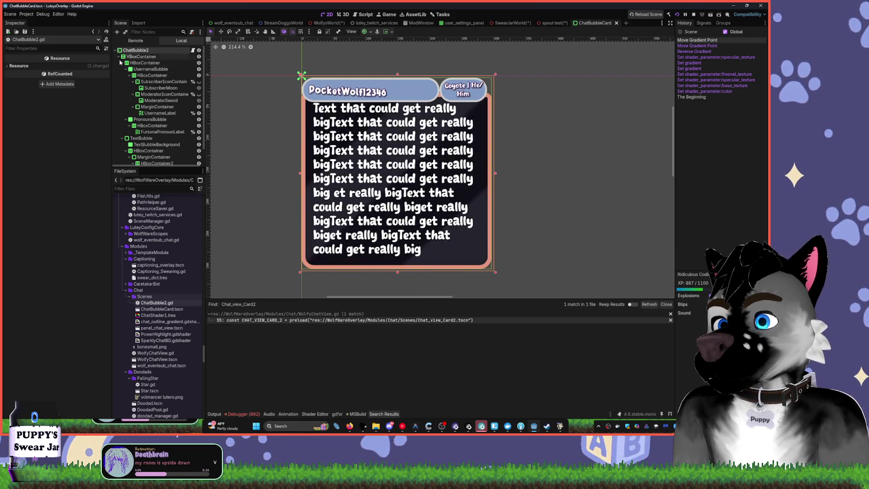
click(122, 63)
click(149, 75)
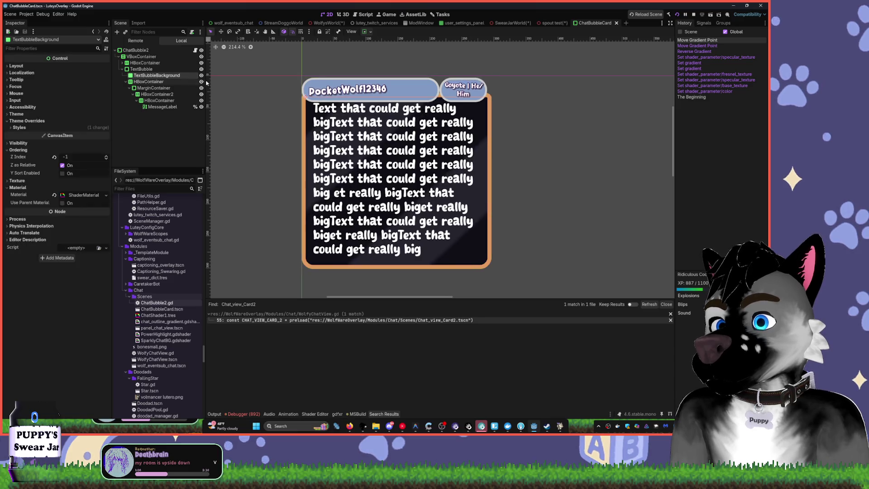
click(201, 75)
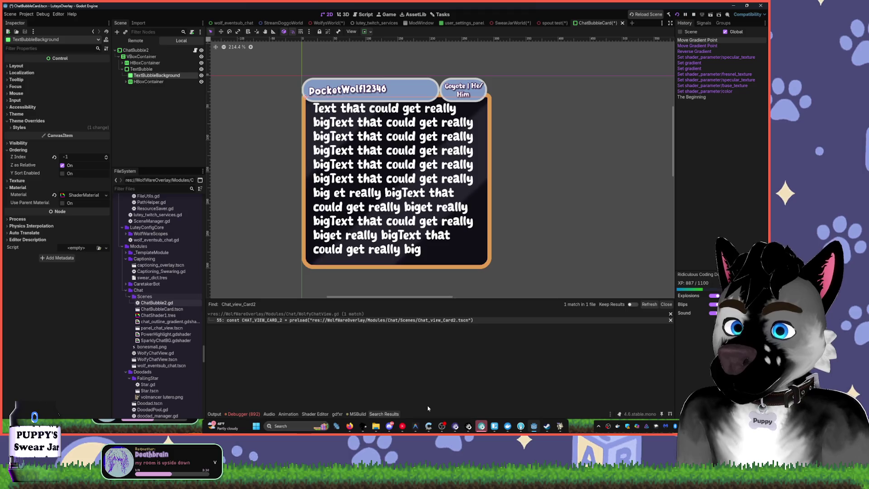
- Launch Visual Studio Code through Windows Search and bring it in front of Godot
key(super)
text(v)
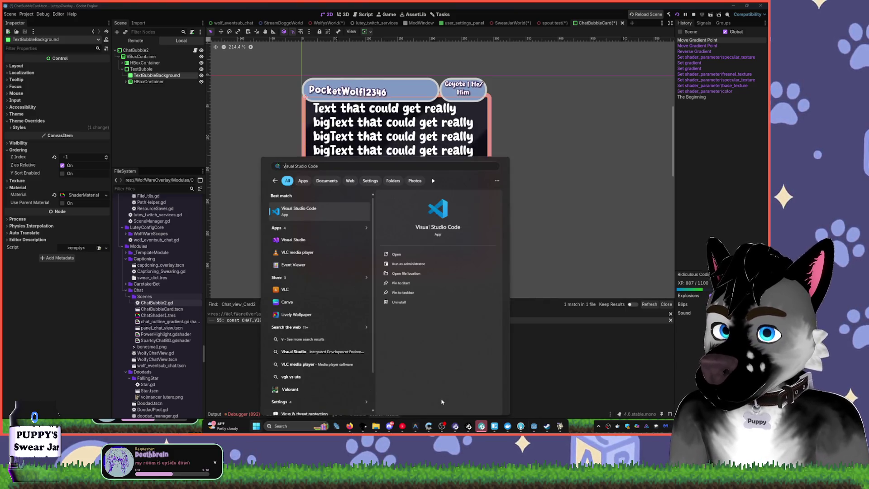
key(Return)
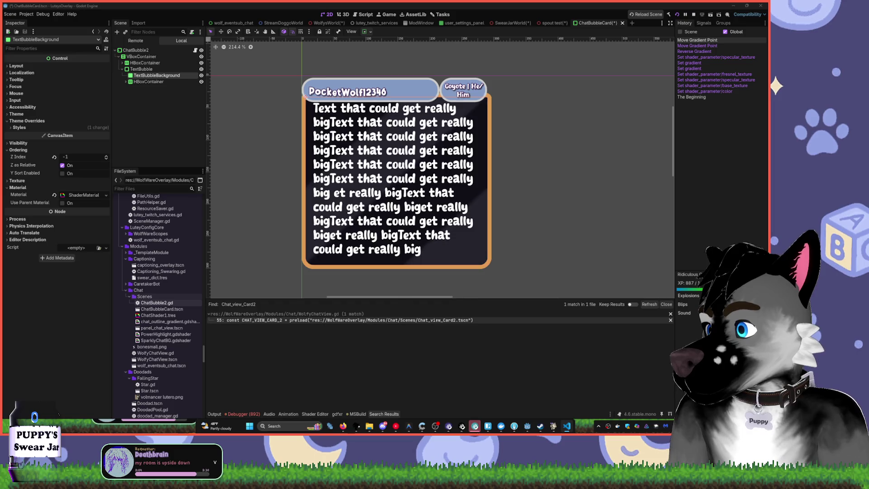
key(alt+Tab)
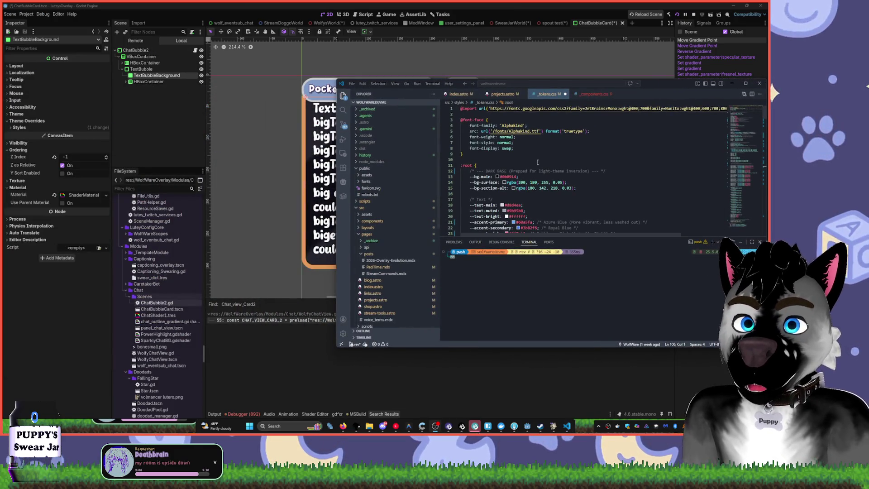
- Close the terminal panel in VS Code and dismiss the colour preview
click(760, 242)
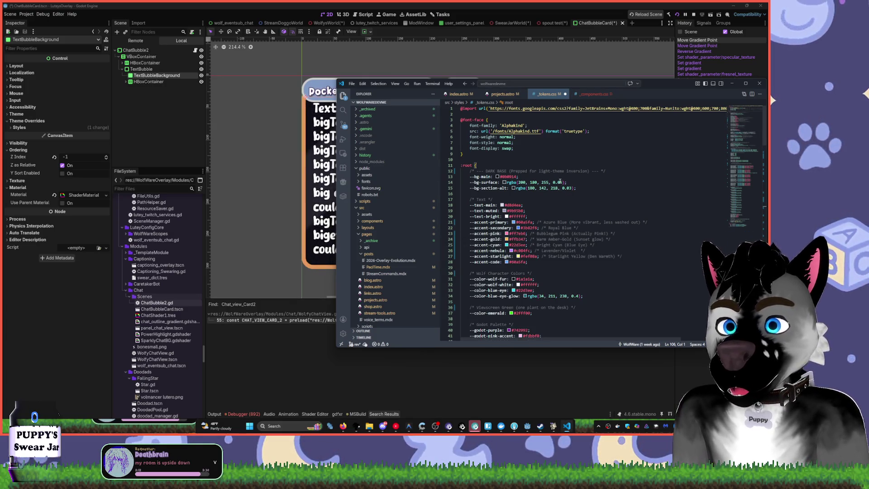
mouse_move(507, 243)
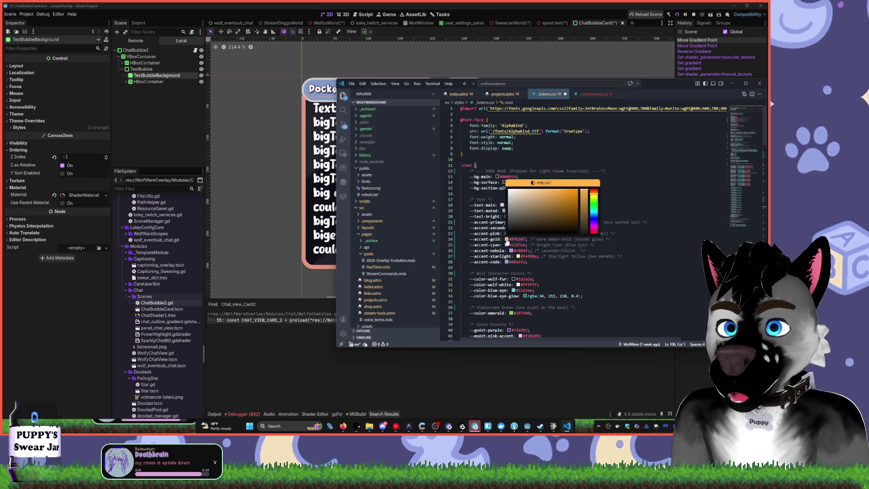
click(500, 161)
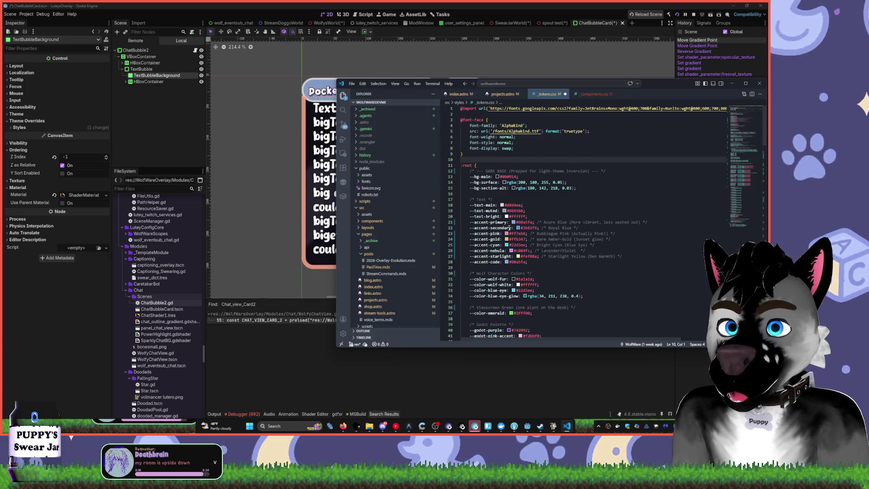
- Scroll _tokens.css to the gradient tokens, preview #00ffcc, and move the window aside
scroll(509, 227, down, 12)
scroll(514, 238, down, 6)
drag(748, 137, 742, 183)
scroll(653, 180, up, 3)
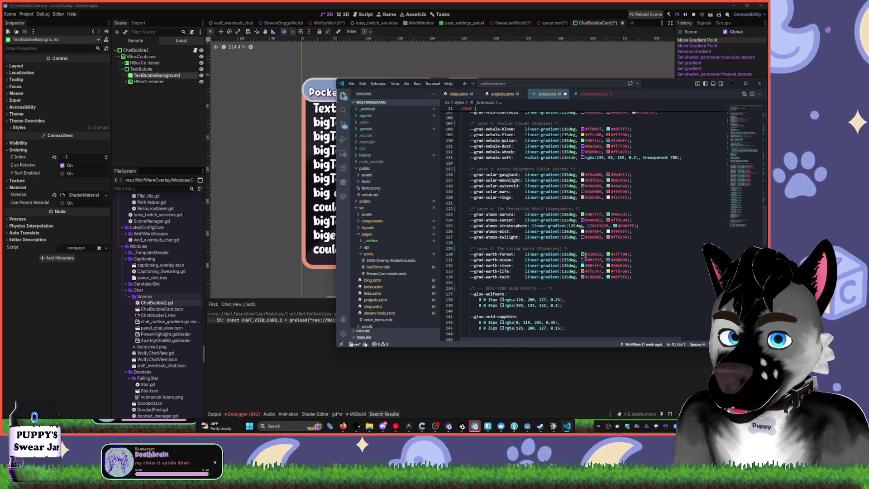
scroll(641, 233, up, 2)
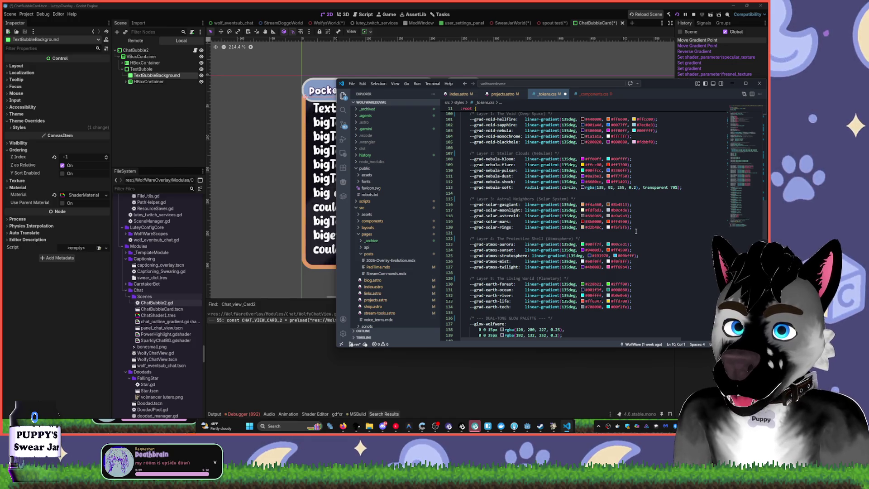
click(583, 172)
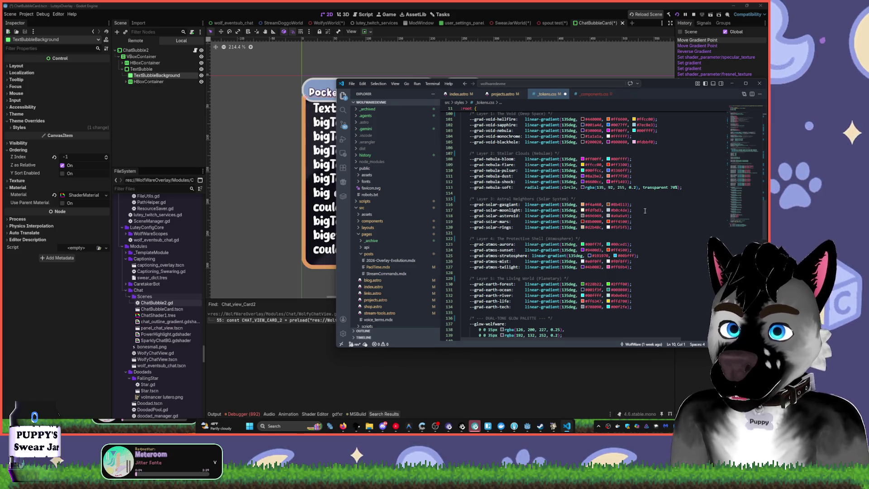
mouse_move(608, 94)
mouse_down()
mouse_move(647, 104)
mouse_move(538, 183)
mouse_up()
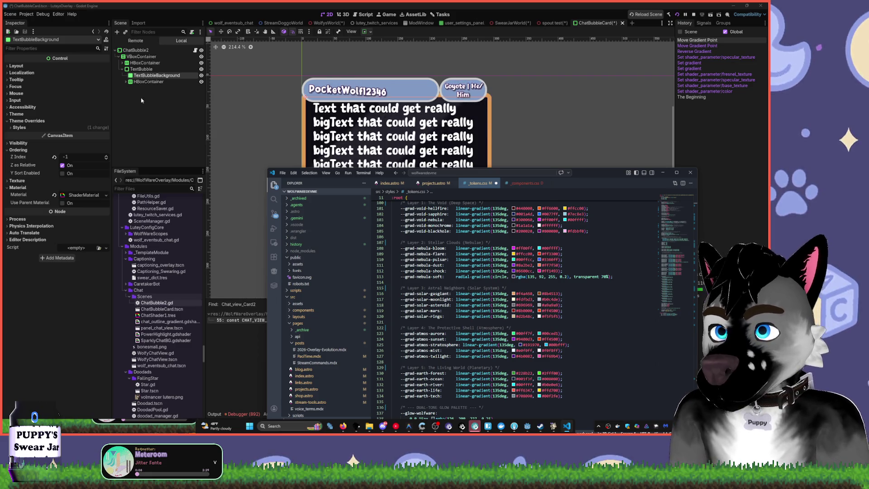
- Bring Godot forward and expand TextBubbleBackground's shader material showing Speed 0.15 and Width 0.29
click(83, 194)
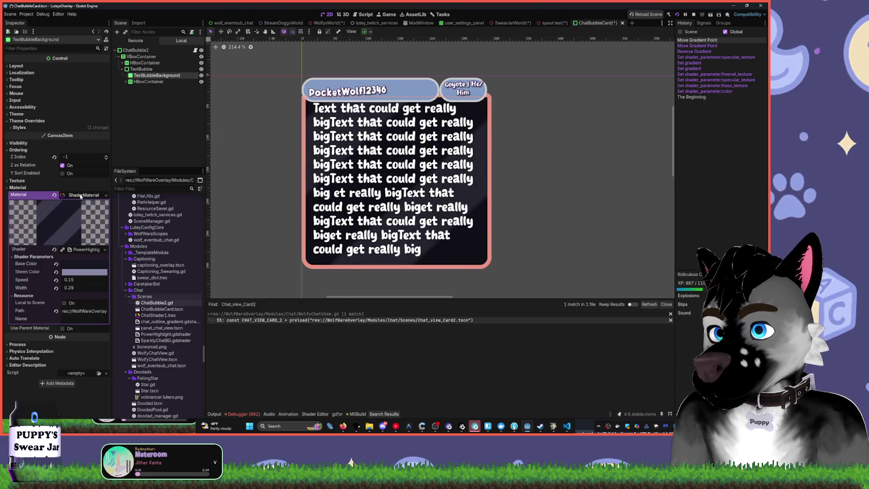
click(84, 194)
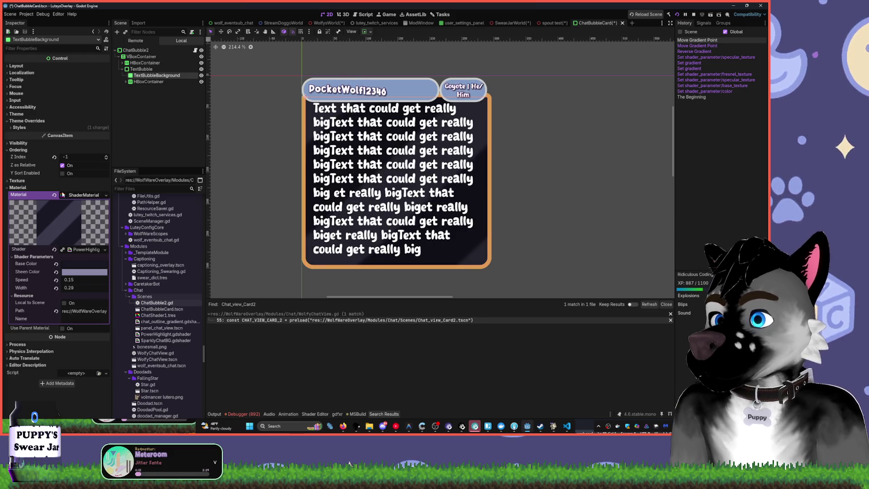
click(54, 195)
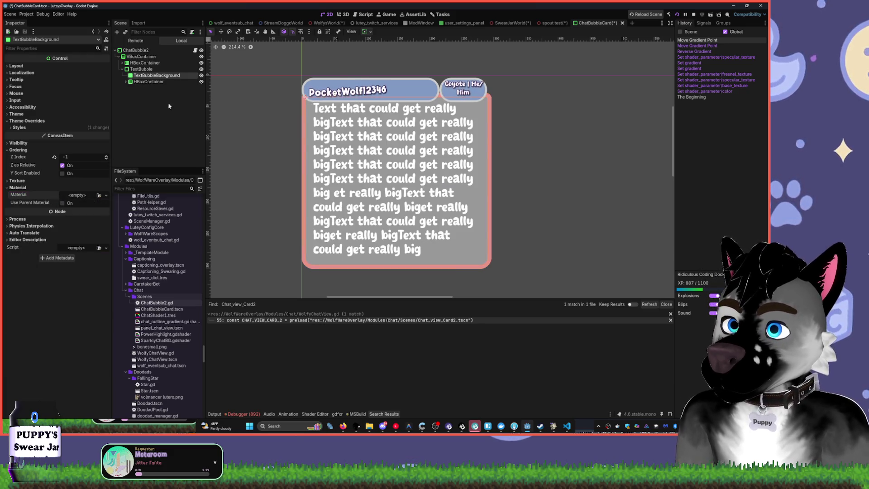
key(ctrl+z)
click(123, 63)
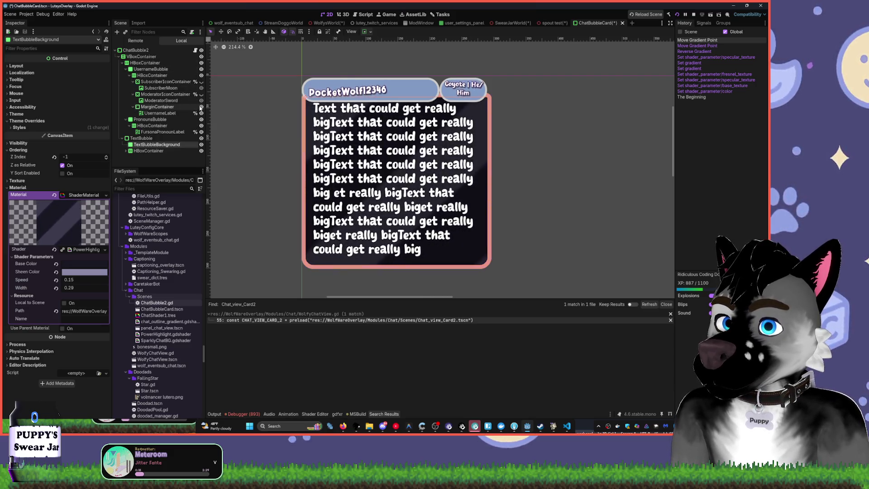
- Focus on the card, collapse the icon groups, and test hiding the username header
key(f)
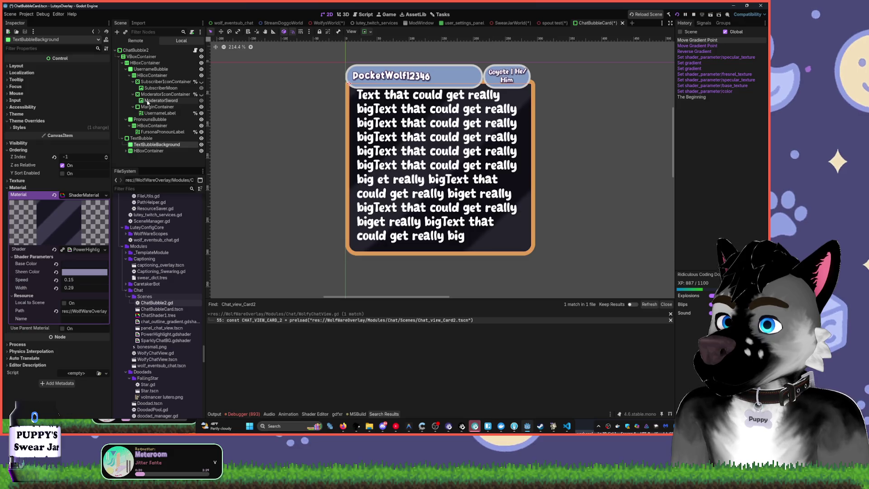
click(133, 94)
click(131, 82)
click(123, 63)
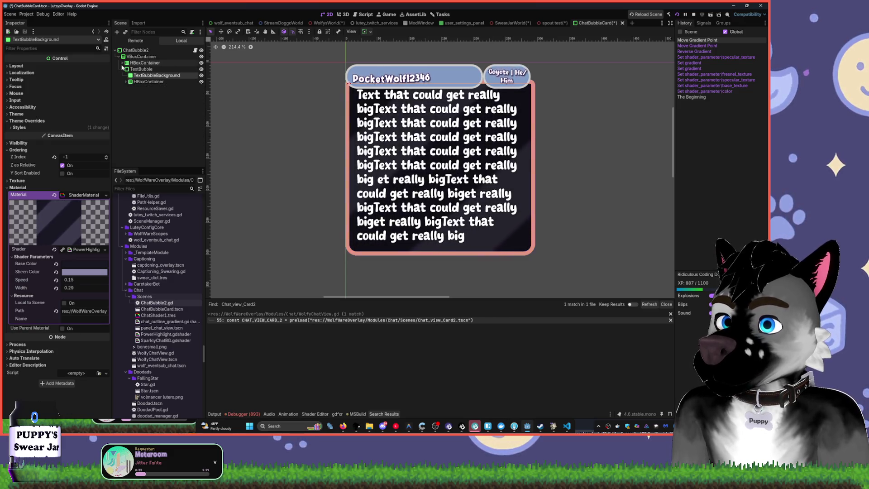
click(165, 57)
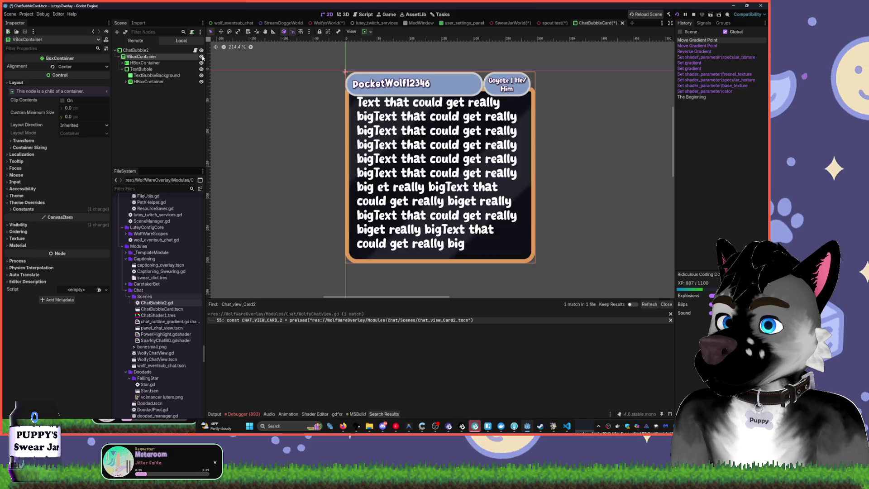
click(202, 63)
click(202, 63)
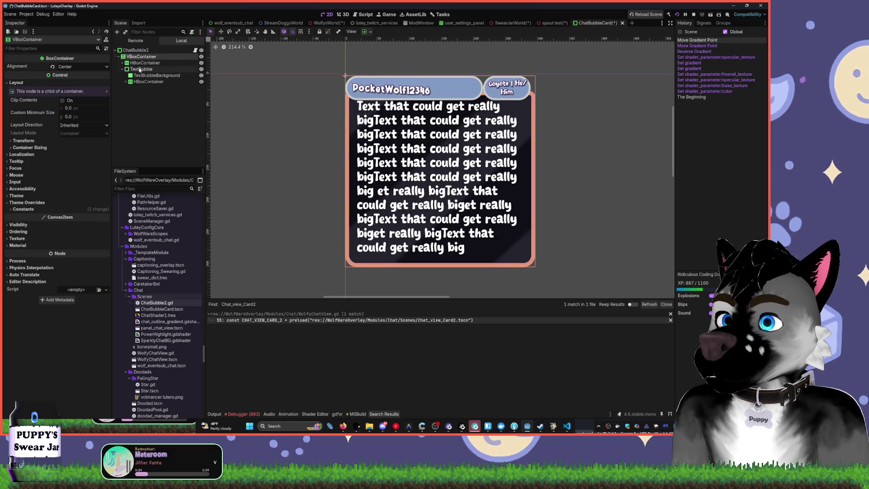
click(202, 64)
click(202, 64)
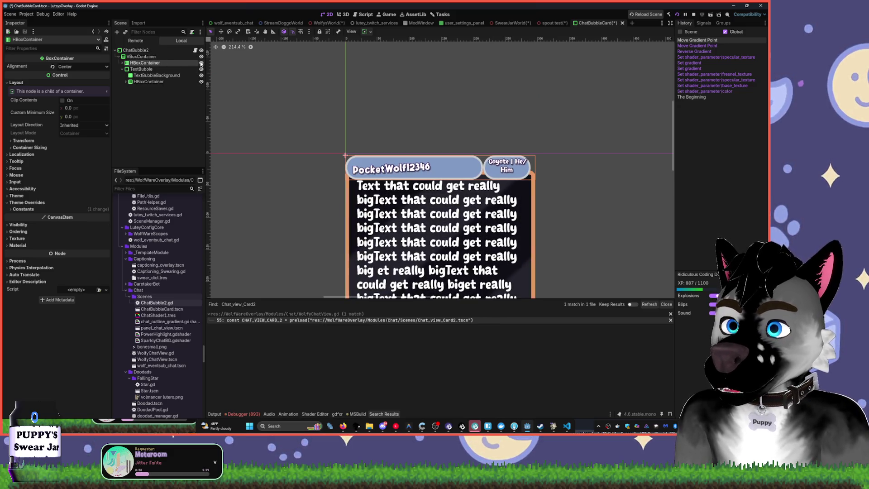
- Toggle visibility of the message body and dark background to check each part
click(175, 69)
click(202, 72)
click(202, 72)
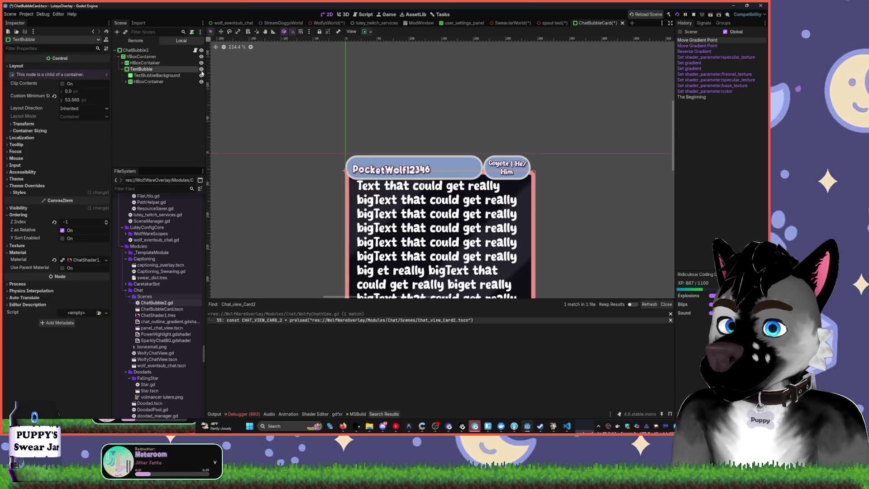
click(166, 76)
click(201, 75)
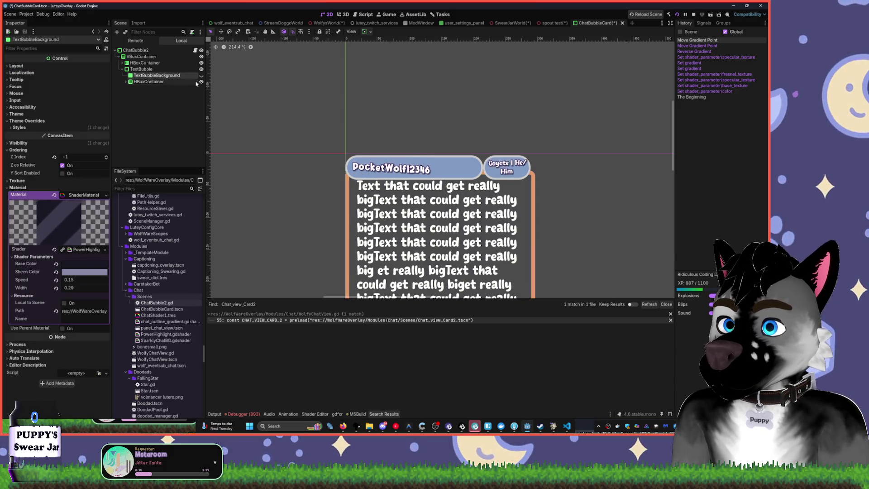
click(201, 82)
click(201, 82)
click(202, 75)
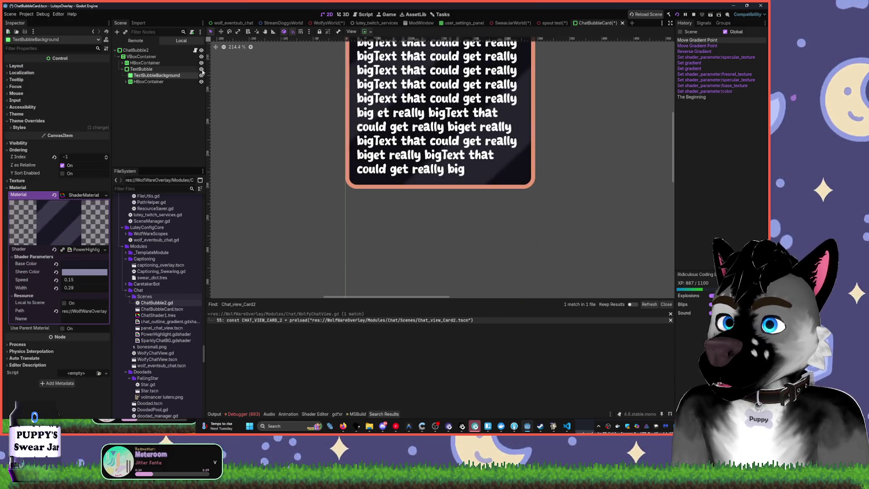
- Inspect ChatBubble2's theme override margins, then hide the TextBubble message body
click(140, 51)
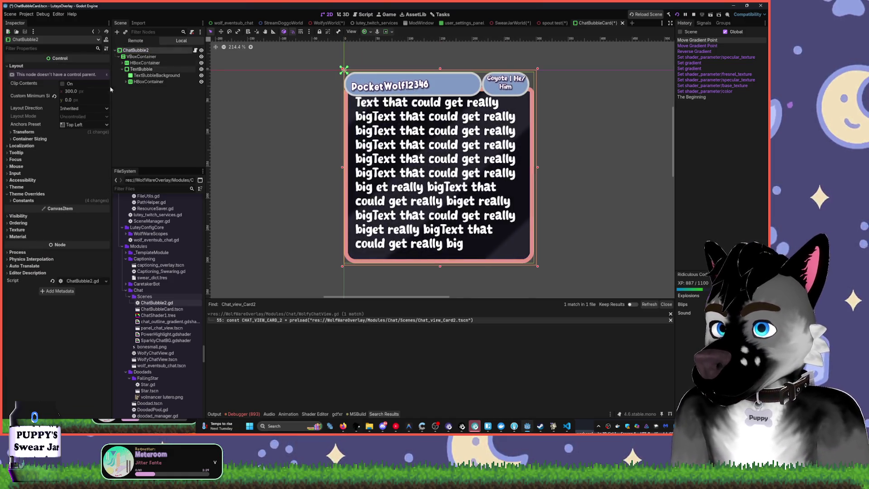
click(57, 202)
click(43, 194)
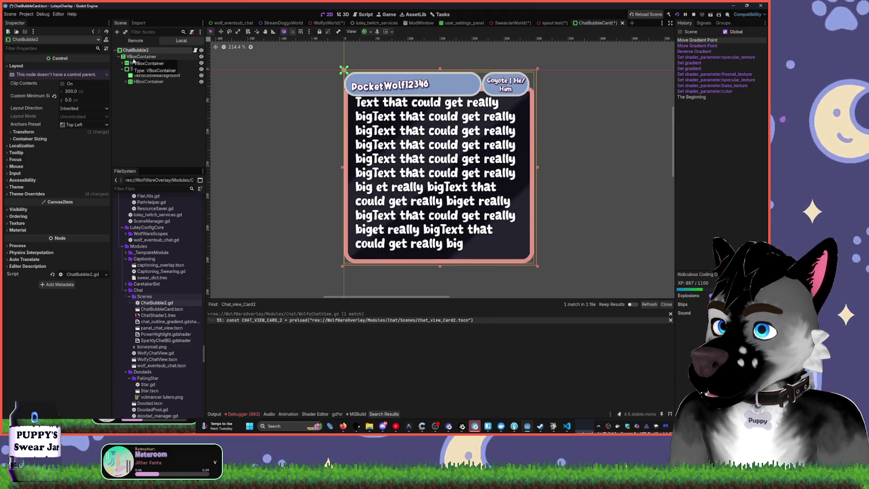
click(39, 193)
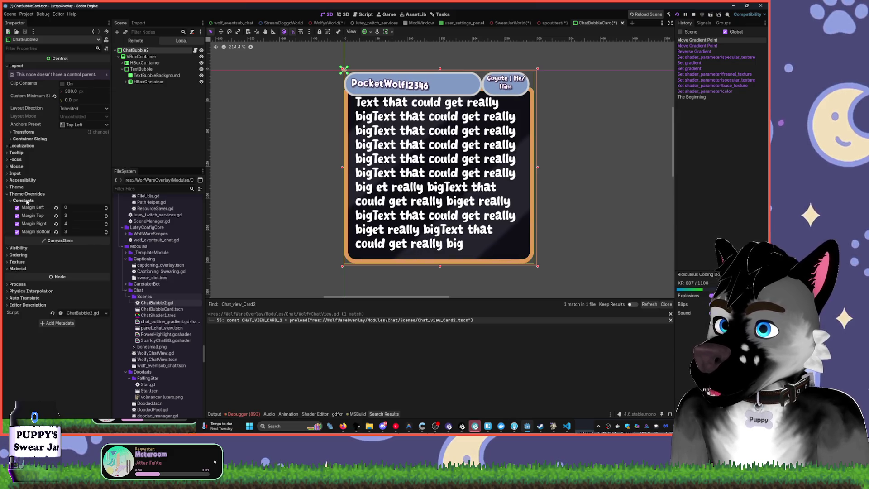
click(135, 57)
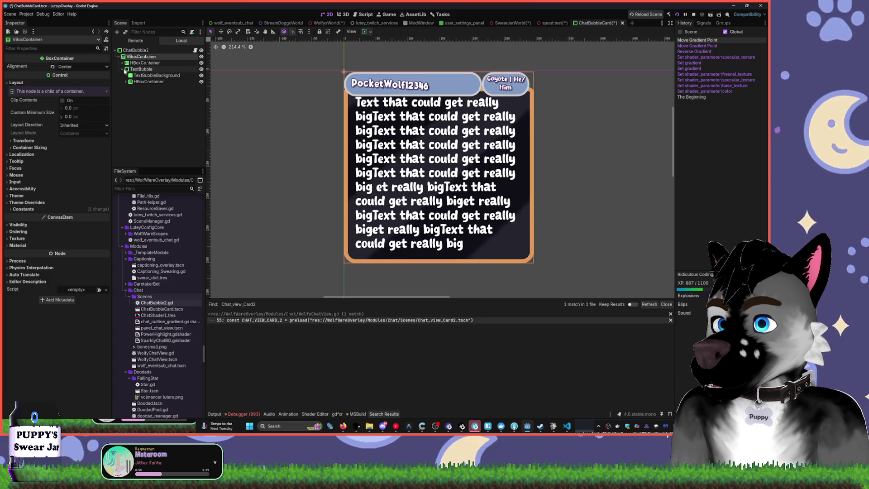
click(201, 70)
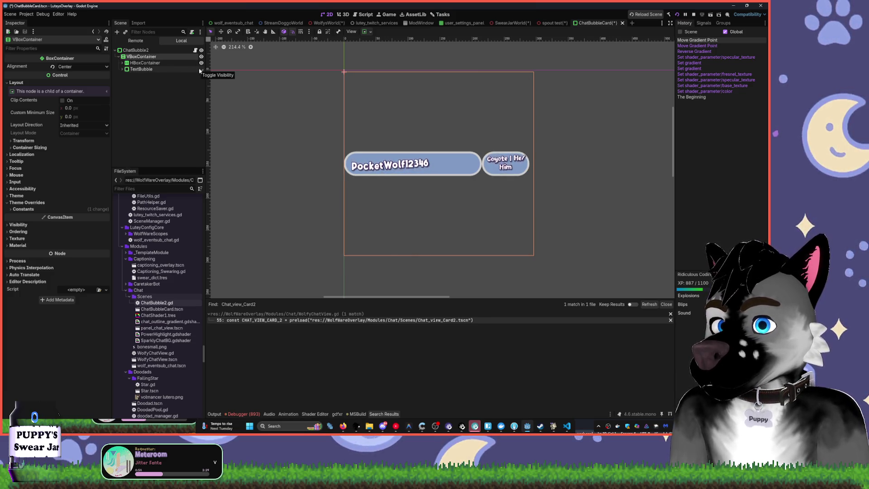
- Hide the header, expand TextBubble's children, and remove then restore the background's shader material
click(201, 63)
click(200, 69)
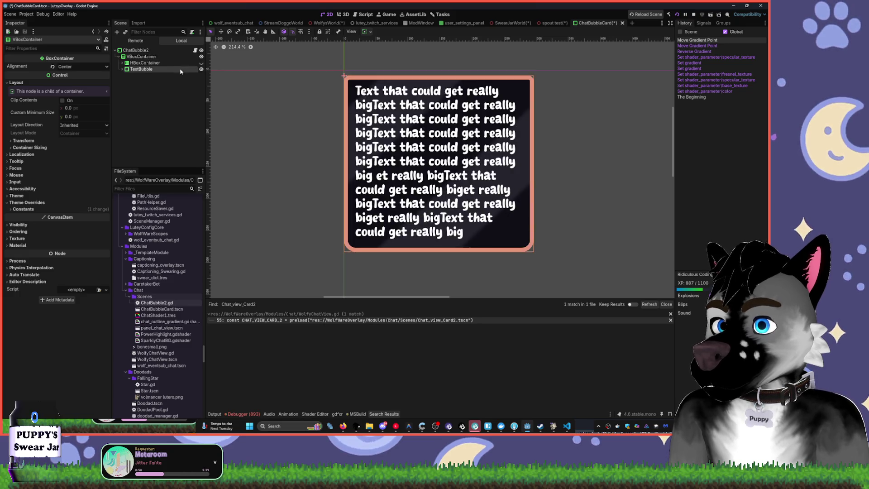
click(122, 69)
click(150, 76)
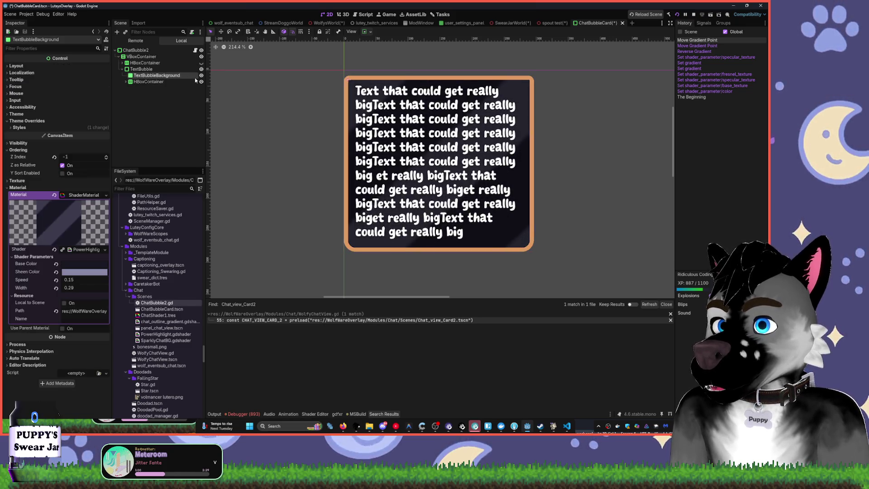
click(126, 82)
click(154, 87)
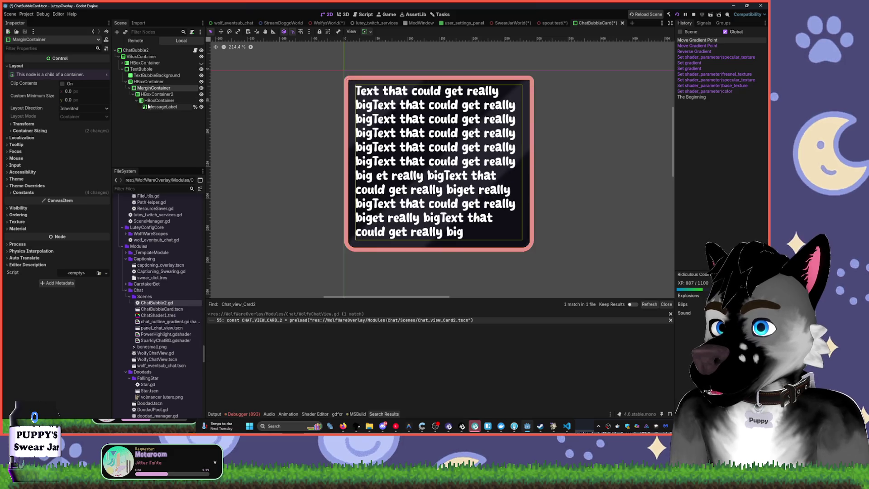
click(156, 75)
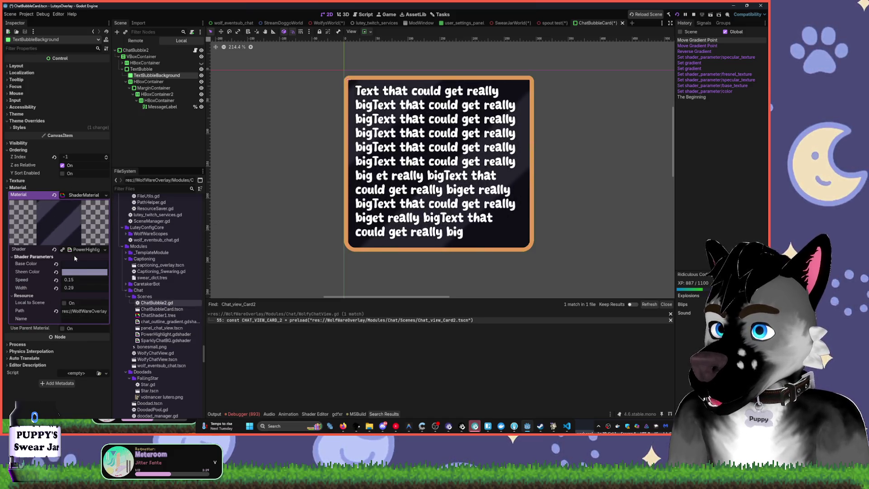
click(55, 196)
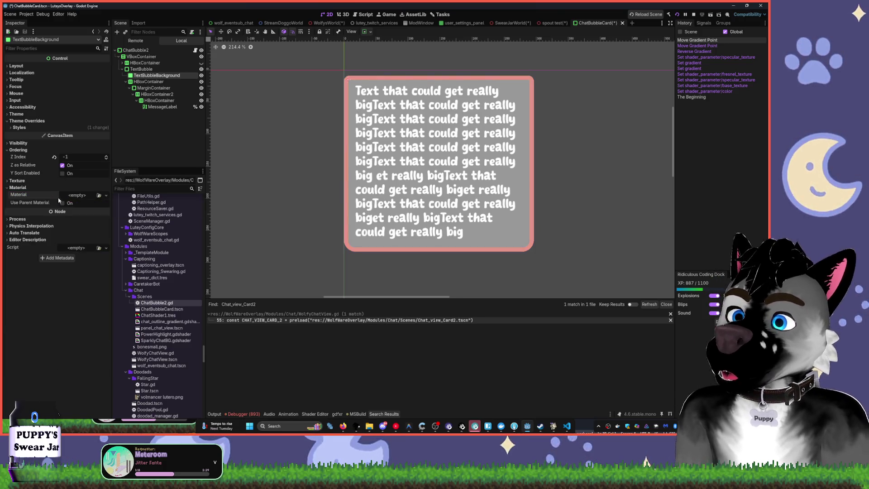
key(ctrl+z)
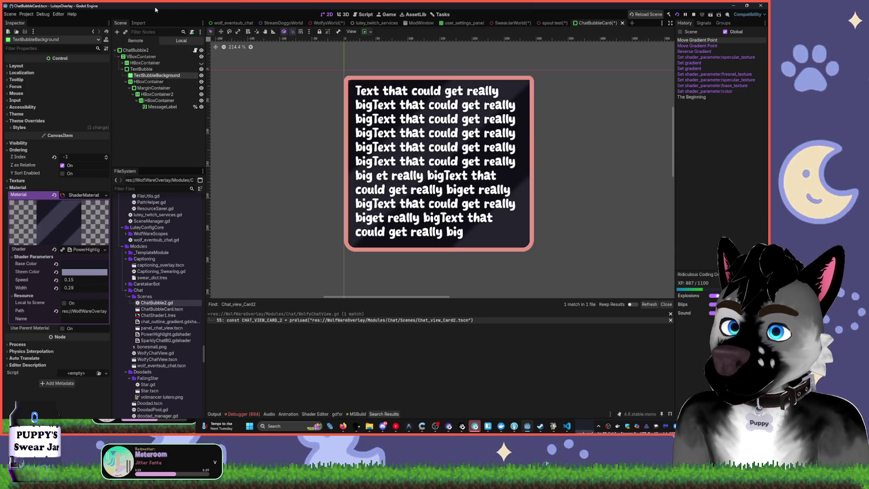
- Hide the dark background and message content so only the outline remains, then select TextBubble
click(201, 56)
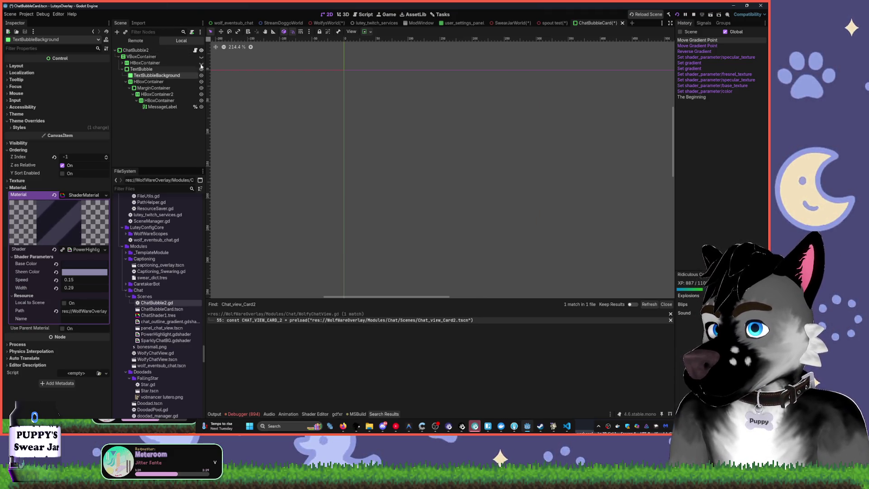
click(200, 56)
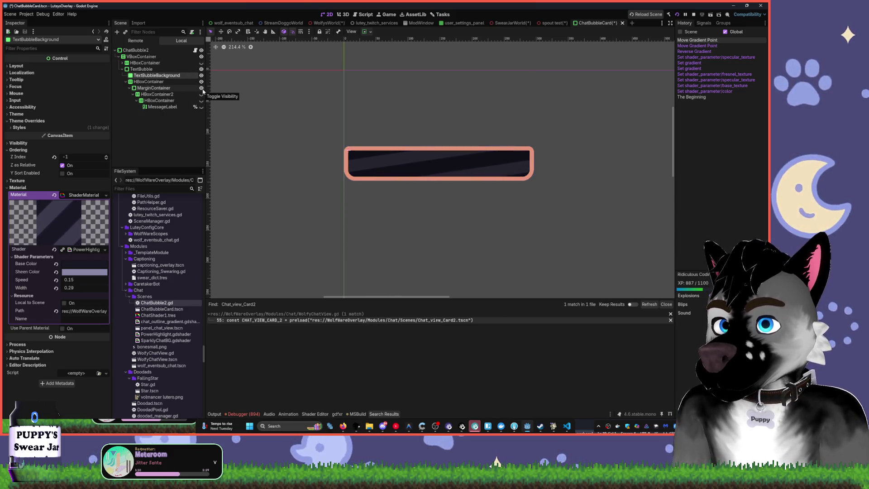
click(202, 75)
click(202, 76)
click(202, 75)
click(202, 69)
click(201, 70)
click(188, 69)
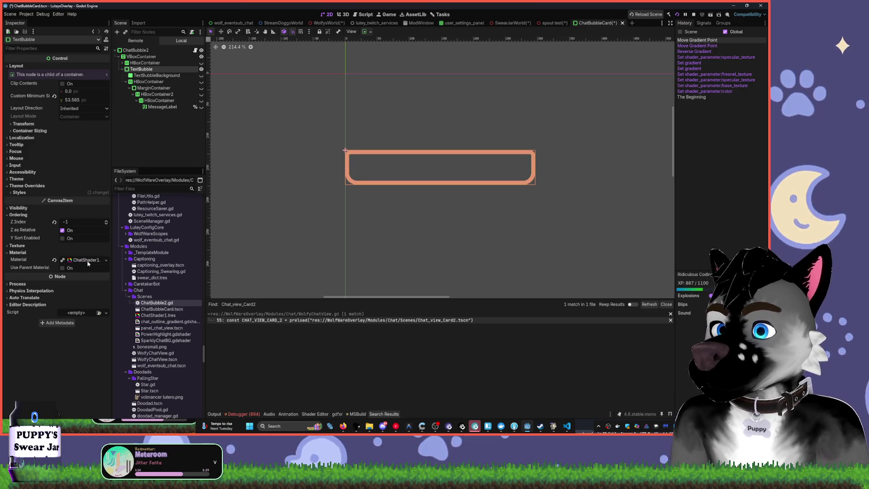
- Open the TextBubble outline shader's code and its colour parameters
click(89, 261)
click(85, 314)
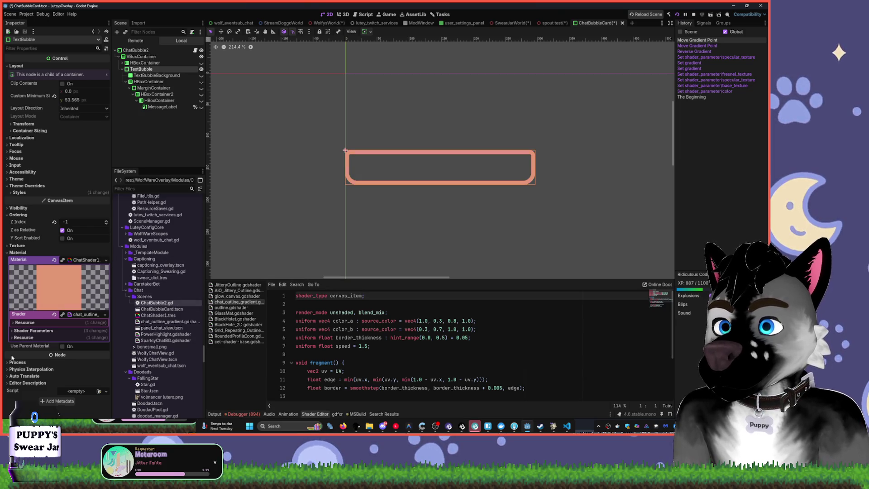
click(30, 331)
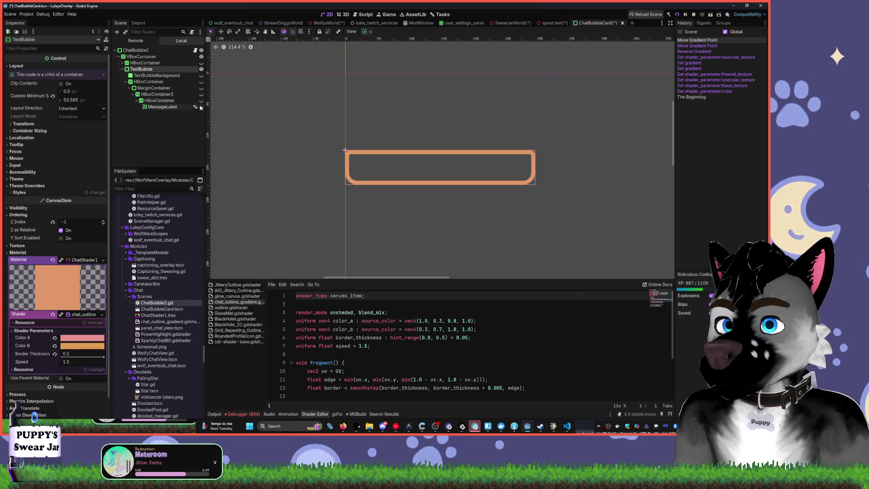
- Make the header, dark background and message visible again, then bring up _tokens.css
click(201, 88)
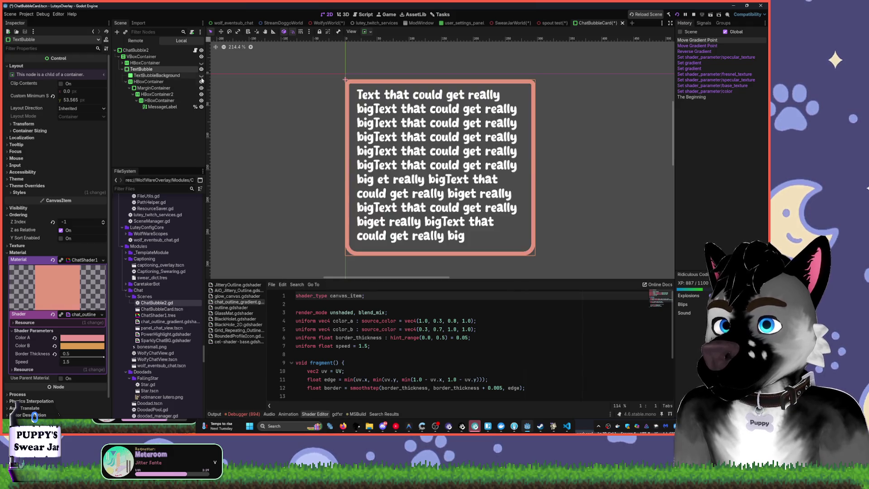
click(201, 75)
click(201, 62)
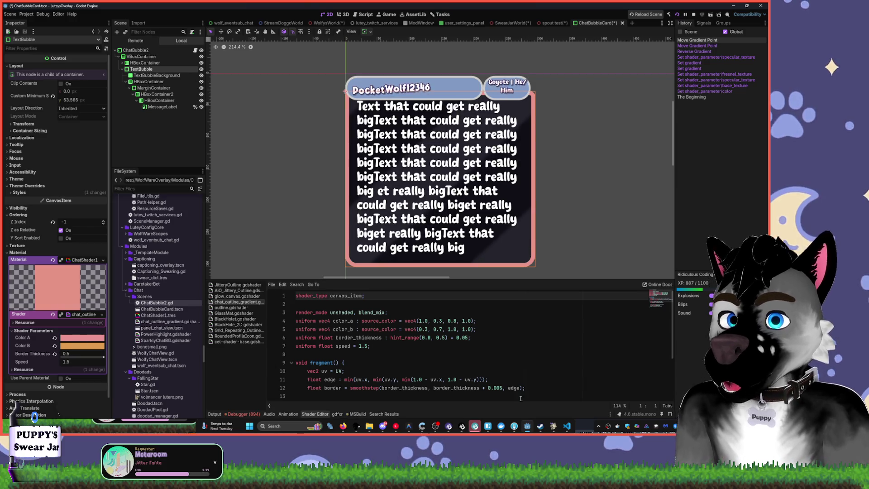
click(566, 426)
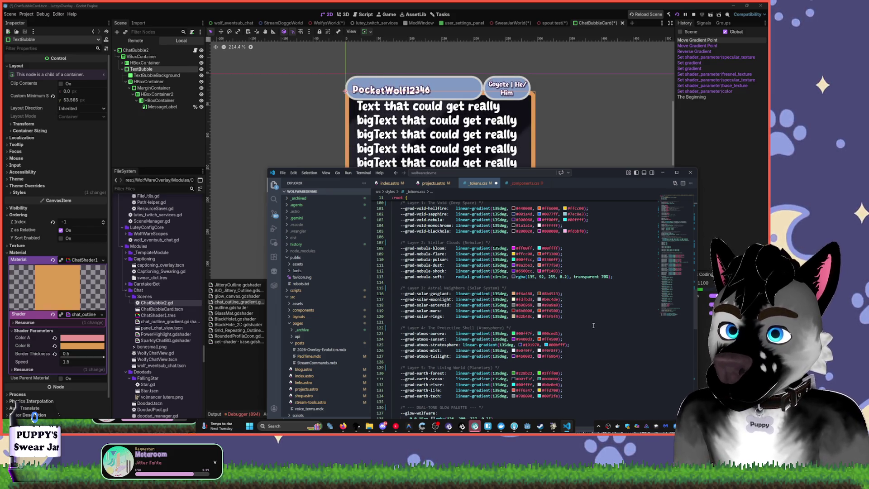
- Scroll through _tokens.css to review the colour variables
scroll(593, 324, up, 3)
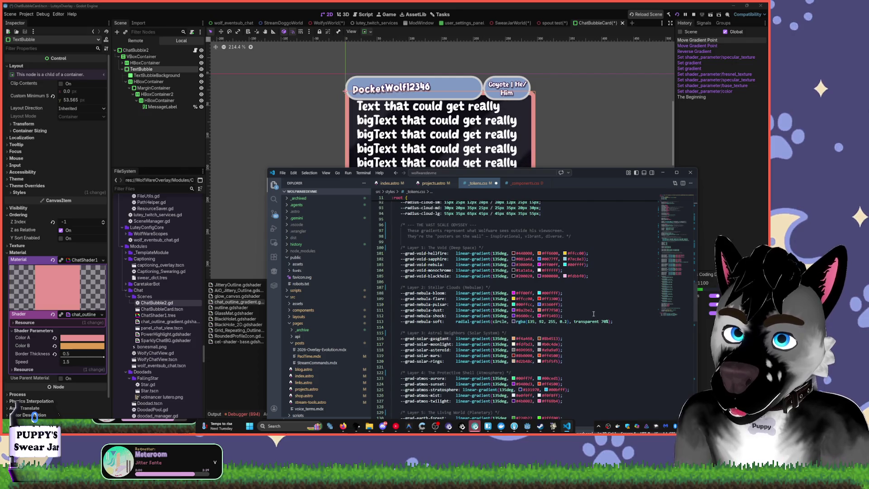
scroll(594, 310, down, 3)
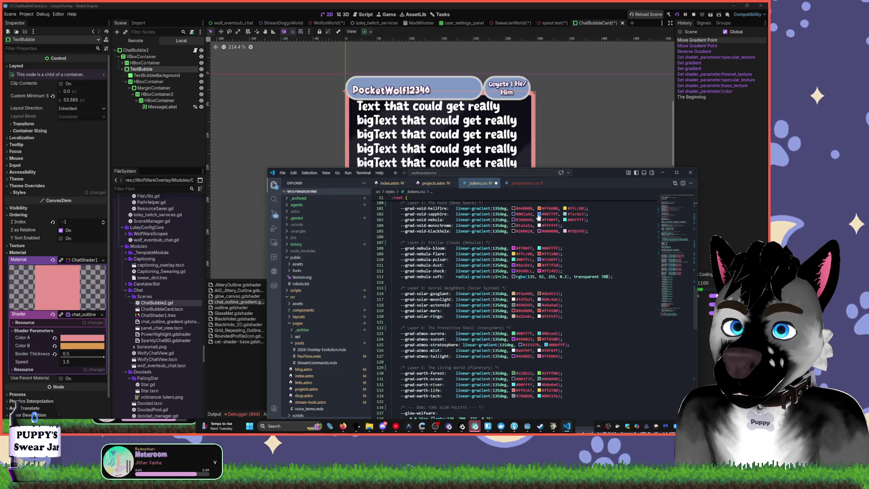
mouse_move(540, 217)
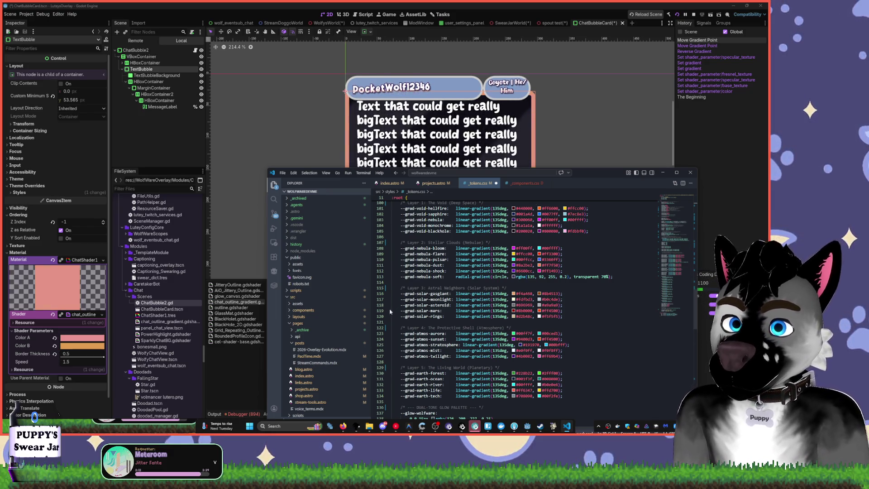
scroll(589, 333, down, 4)
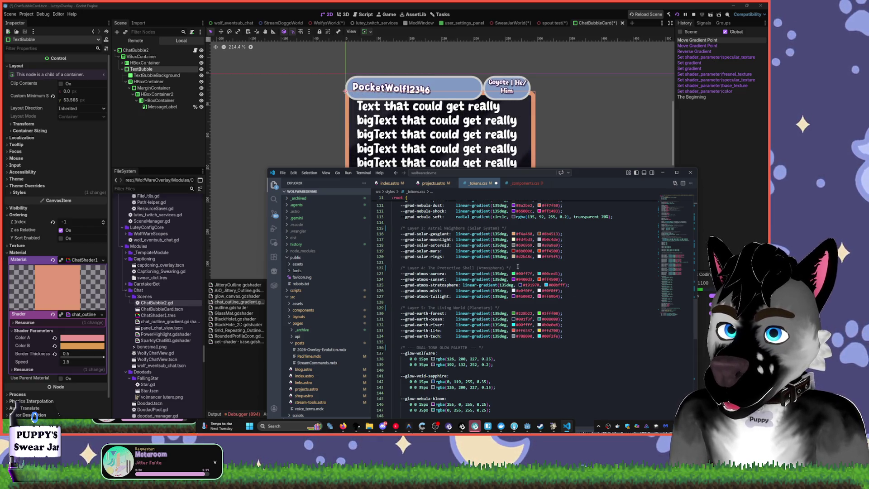
scroll(605, 290, up, 7)
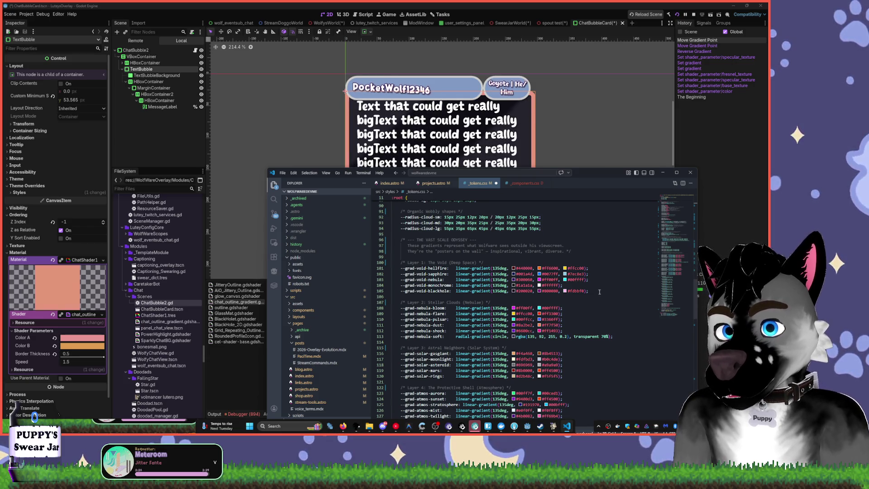
scroll(599, 292, up, 20)
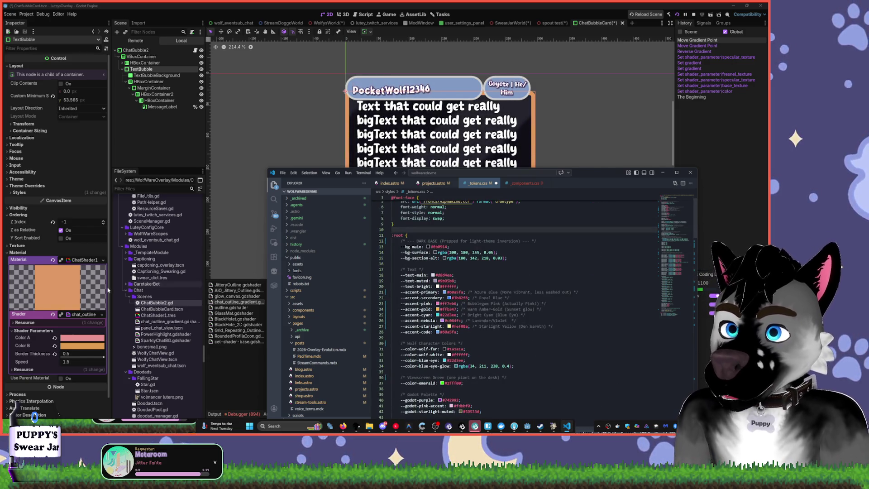
- Copy the purple 8a2be2 token from _tokens.css and apply it as the outline's Color A
click(83, 338)
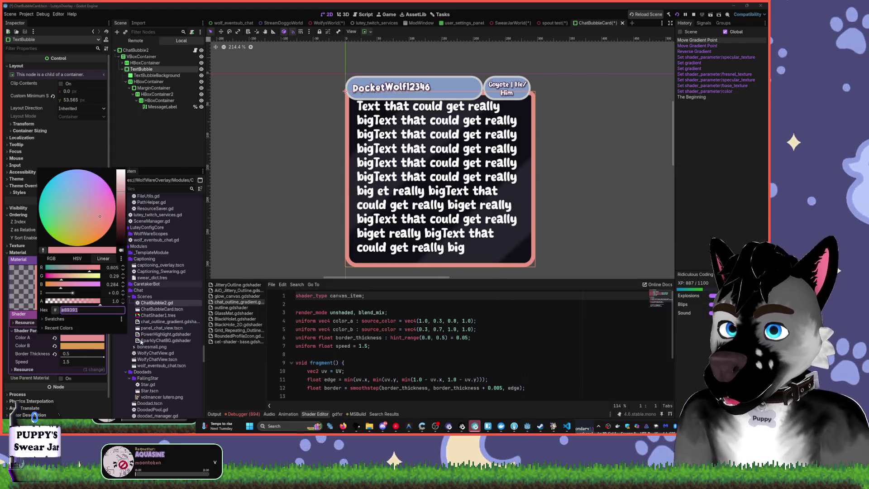
click(567, 428)
scroll(563, 289, down, 20)
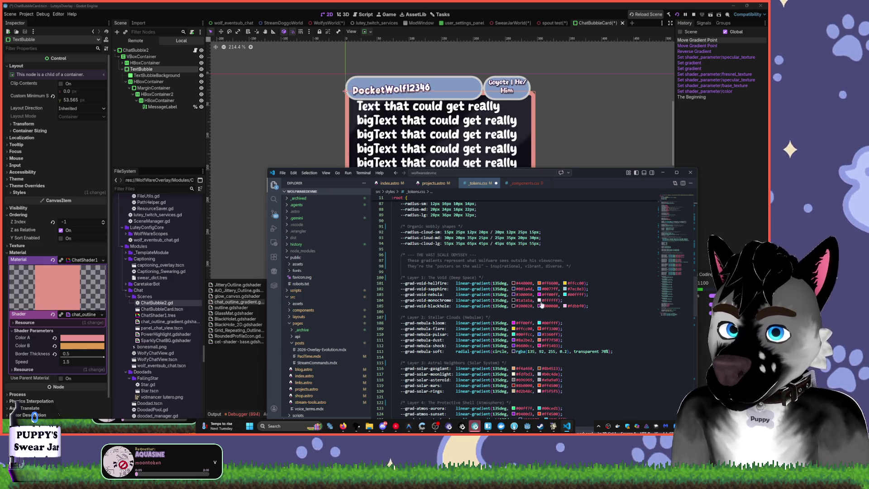
mouse_move(514, 328)
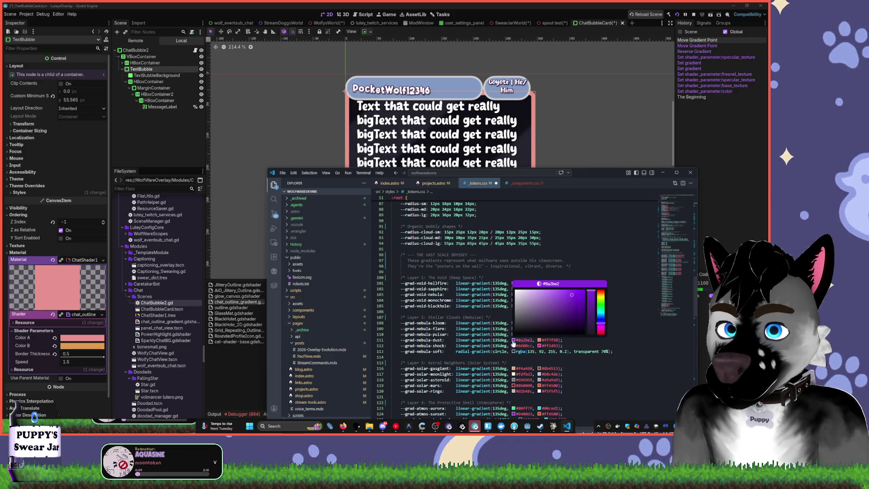
click(512, 342)
double_click(524, 340)
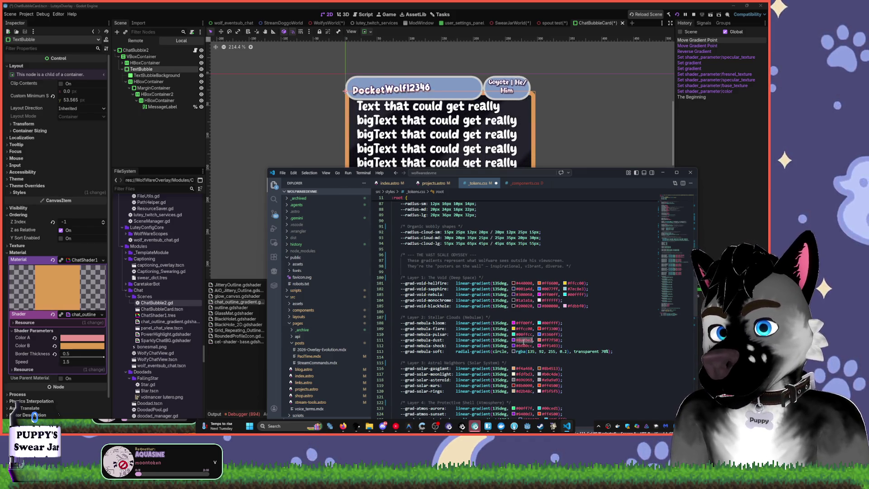
click(83, 338)
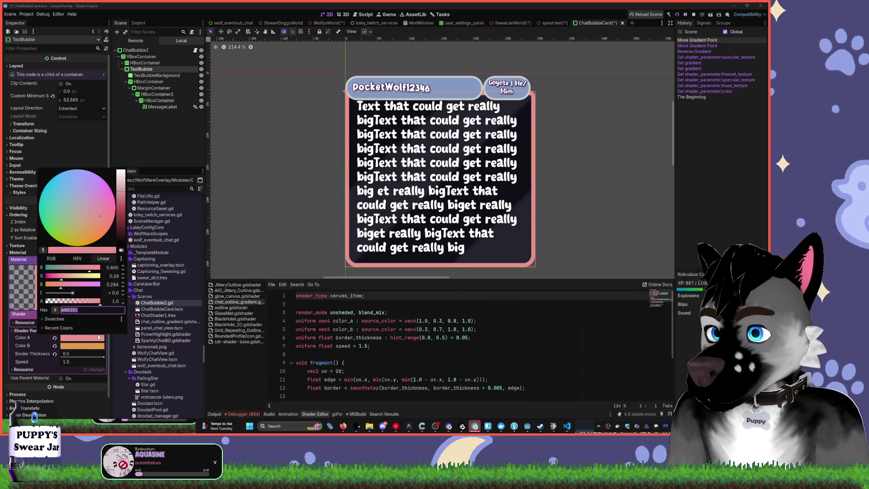
click(98, 327)
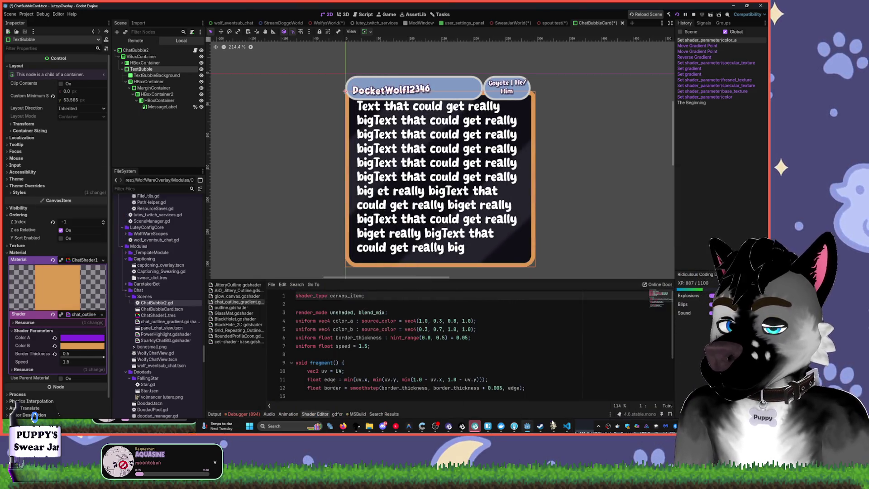
- Check the 9400cc token, then set the outline's Color B to 6600cc
click(567, 426)
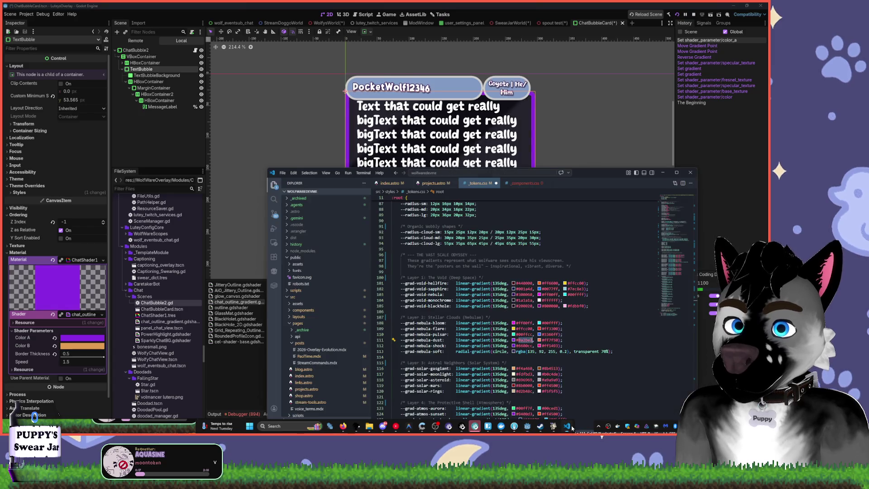
double_click(521, 346)
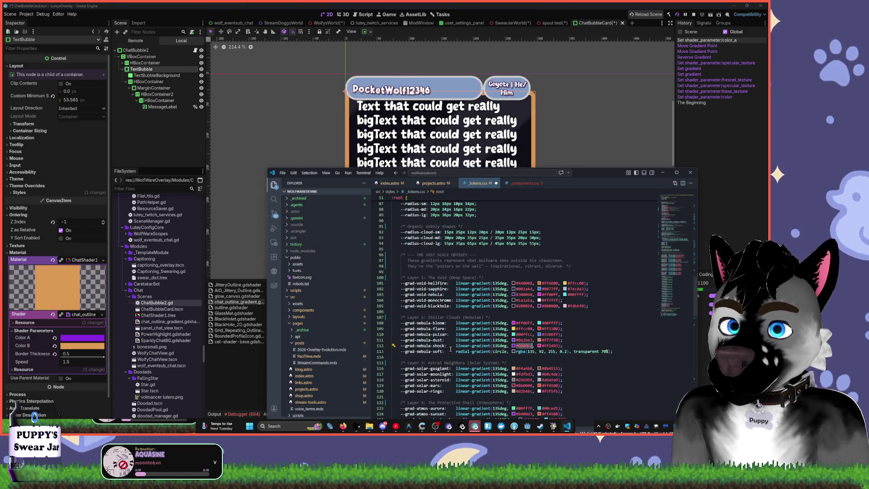
click(77, 349)
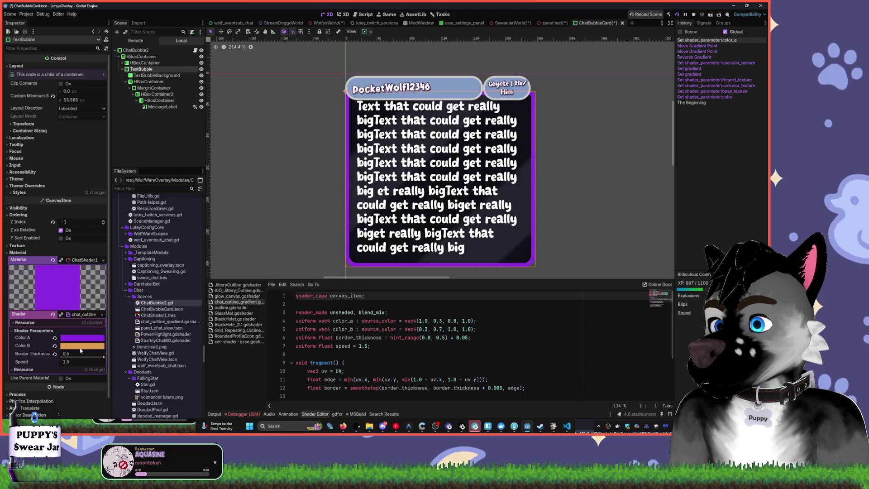
click(81, 347)
click(91, 318)
text(6600cc)
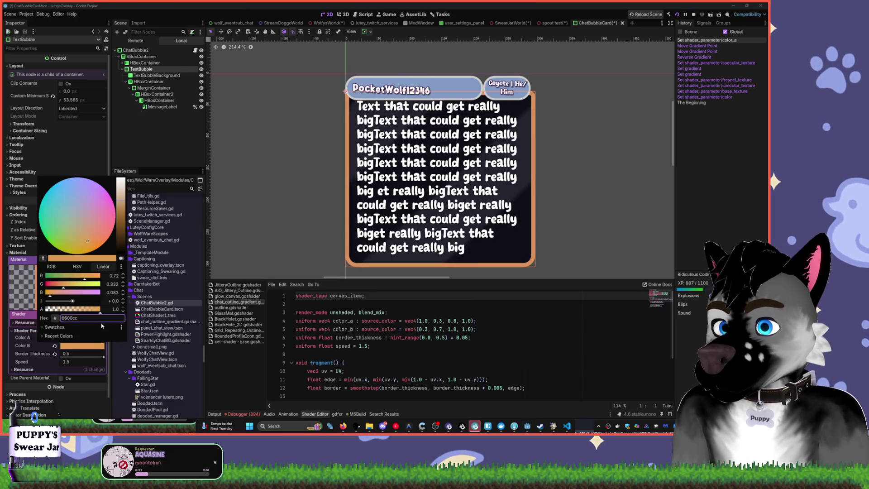
key(Return)
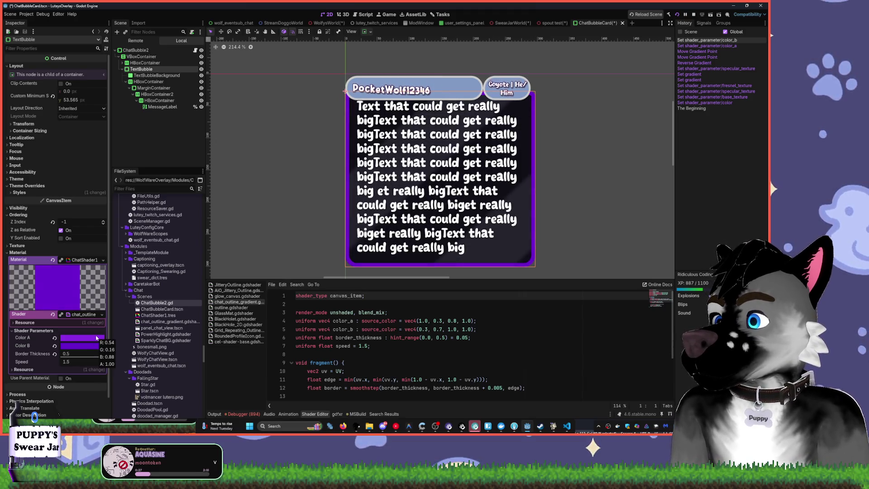
- Change the outline's Color B to pink ff1493
key(alt+Tab)
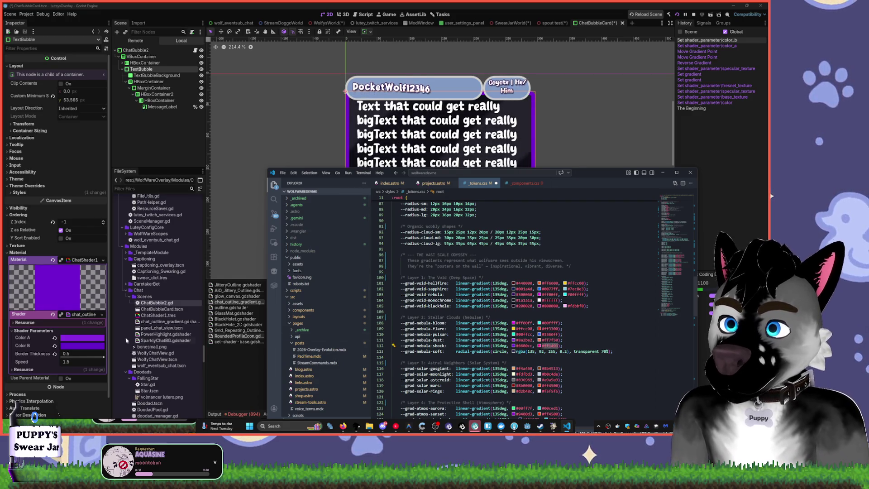
click(83, 347)
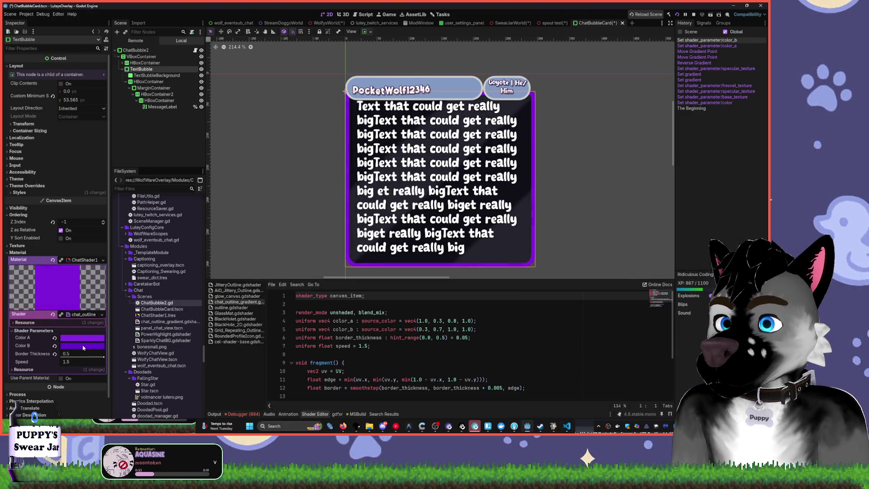
click(110, 315)
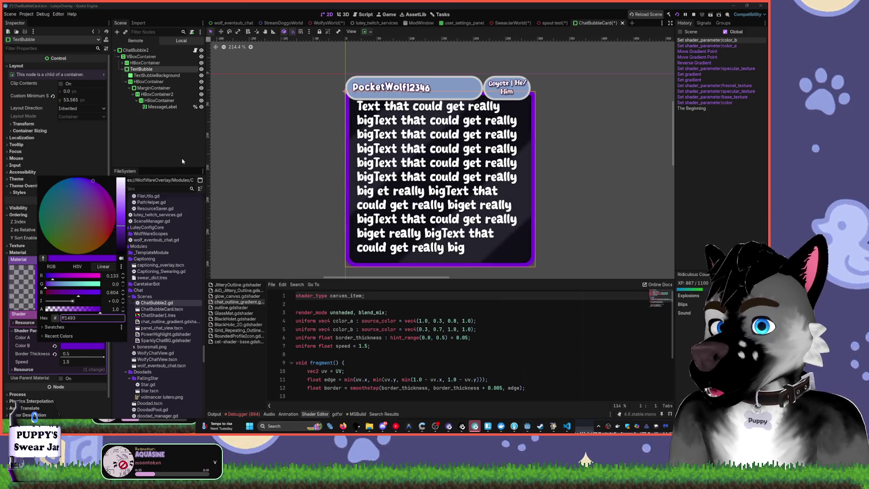
click(158, 177)
click(83, 337)
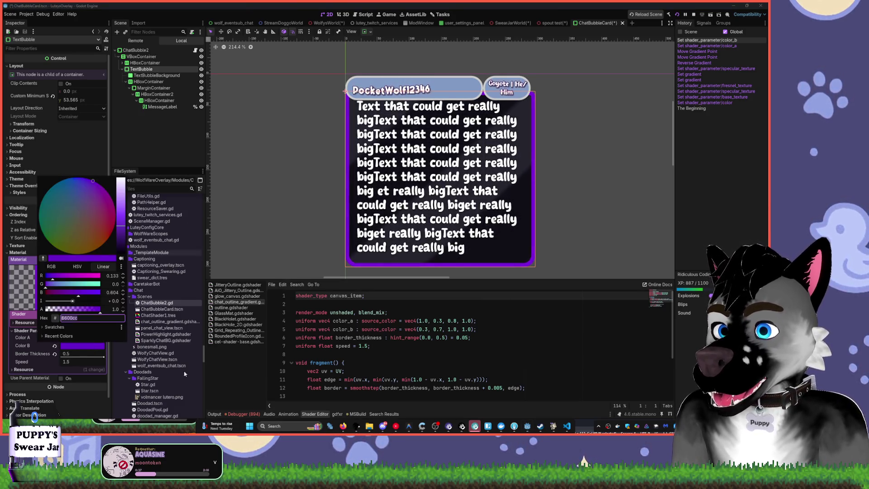
click(90, 318)
text(ff1493)
key(Return)
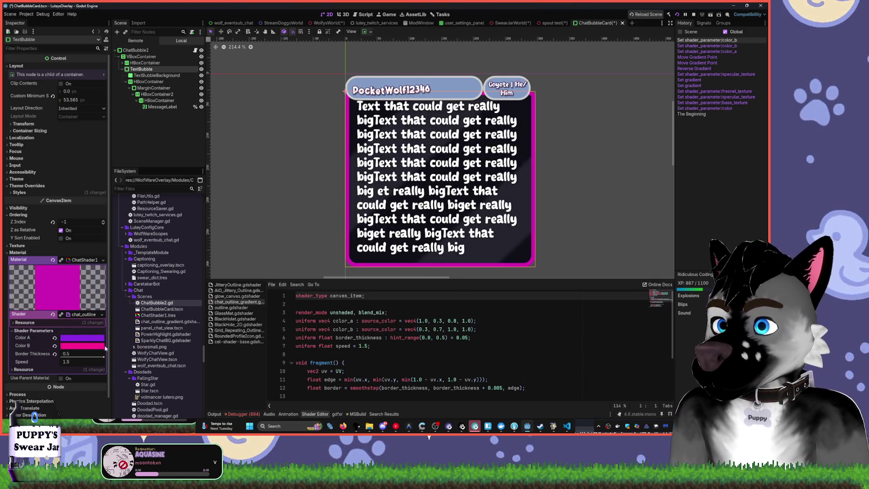
- Drag Border Thickness to 0.287 and Speed to 1.29, then open the GlassMat shader code
mouse_move(103, 357)
mouse_down()
mouse_move(58, 362)
mouse_move(95, 364)
mouse_move(82, 362)
mouse_up()
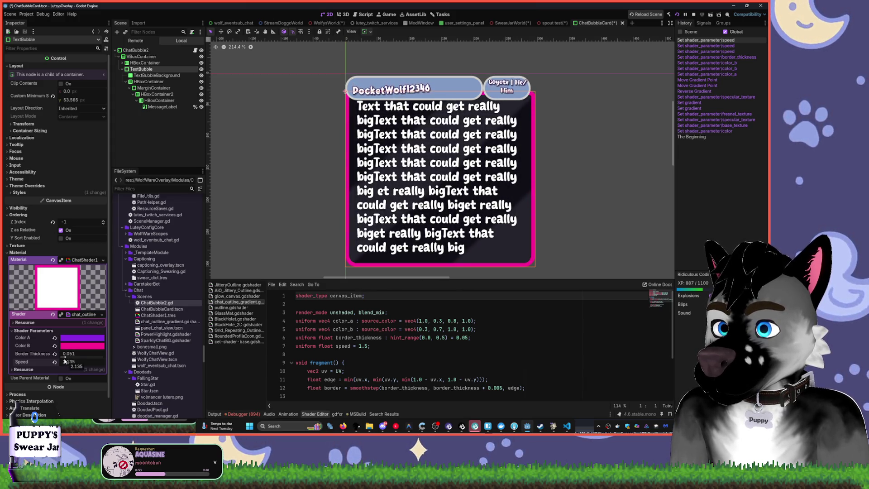
mouse_move(64, 362)
mouse_down()
mouse_move(53, 362)
mouse_move(86, 357)
mouse_up()
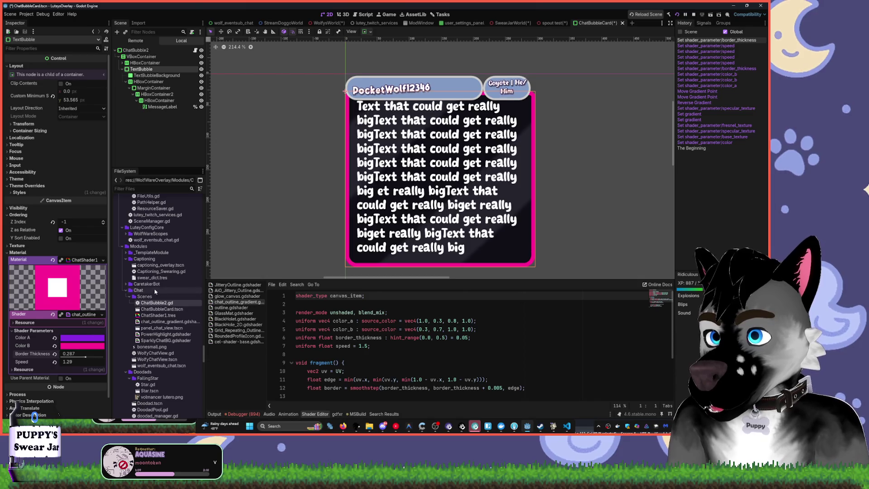
click(34, 330)
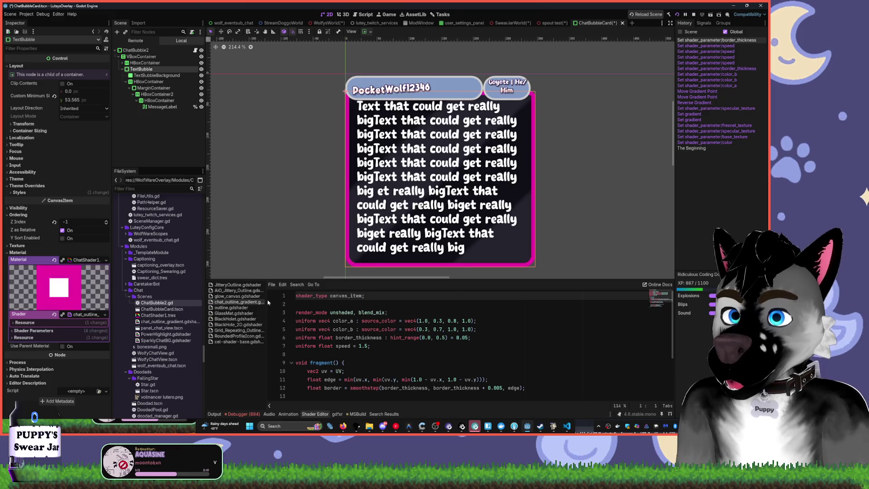
click(240, 313)
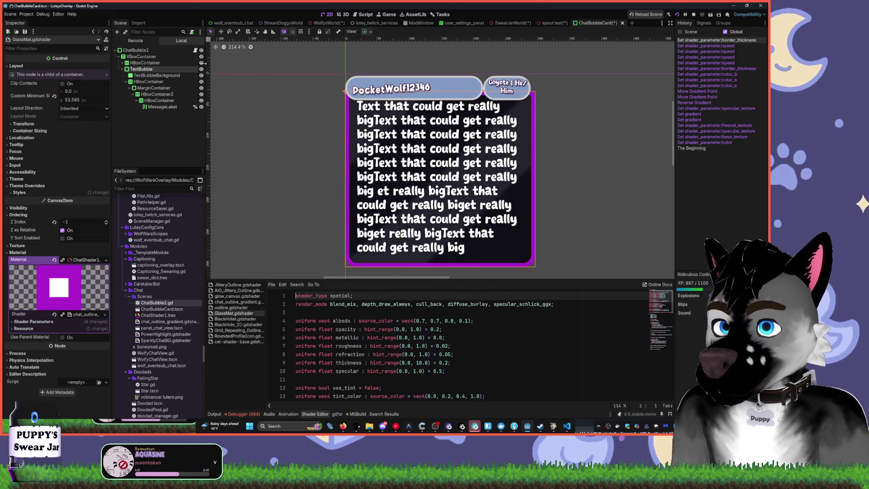
- Select UsernameBubble and expand its Panel StyleBoxFlat theme override
click(155, 75)
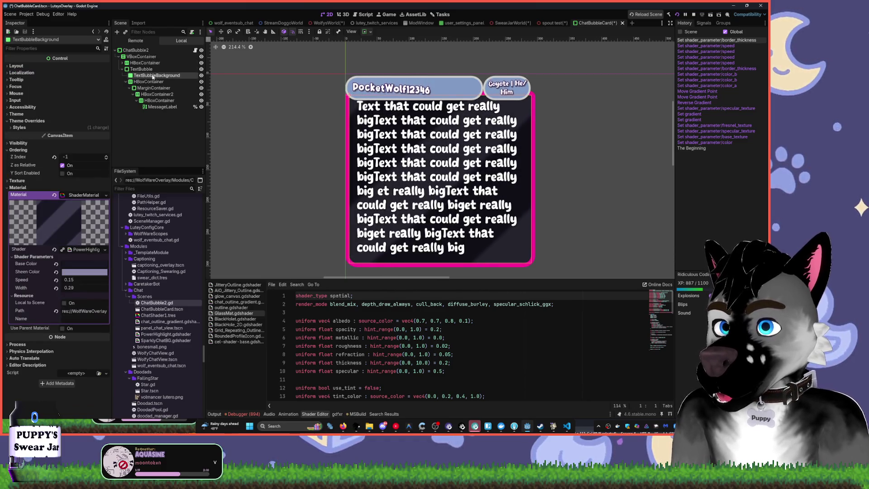
click(127, 68)
click(140, 68)
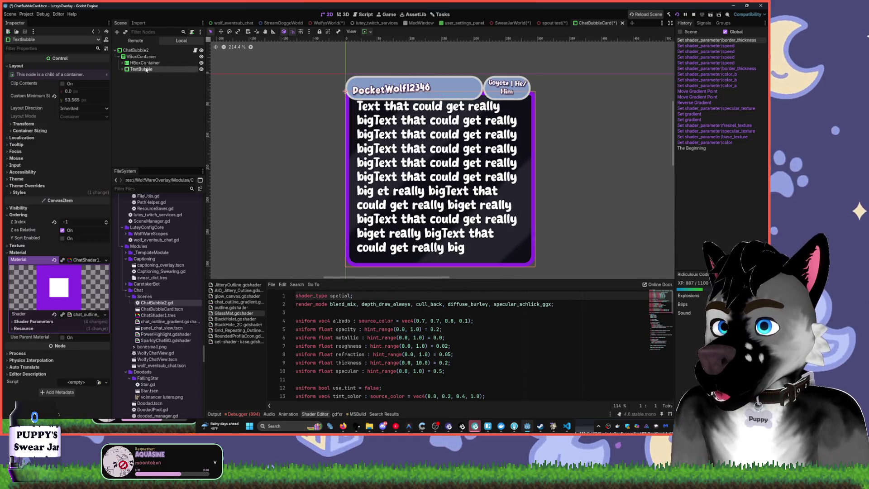
click(145, 62)
click(124, 62)
click(145, 69)
scroll(288, 156, up, 6)
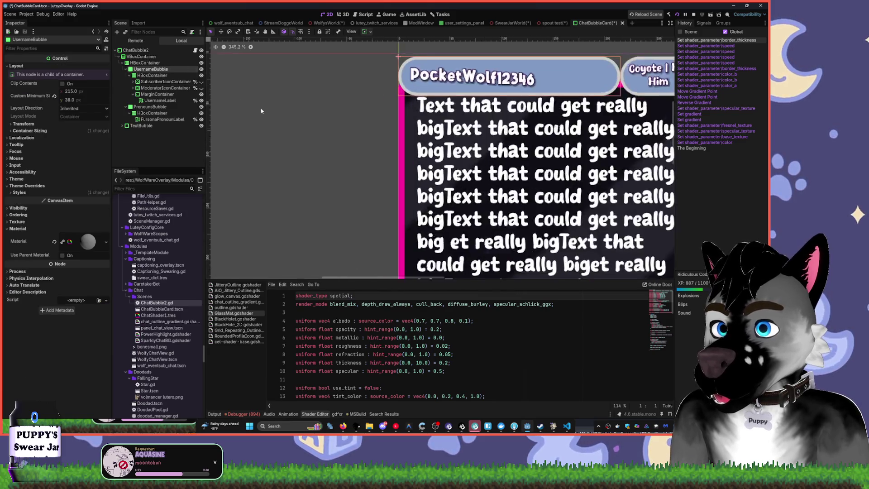
click(20, 193)
click(85, 200)
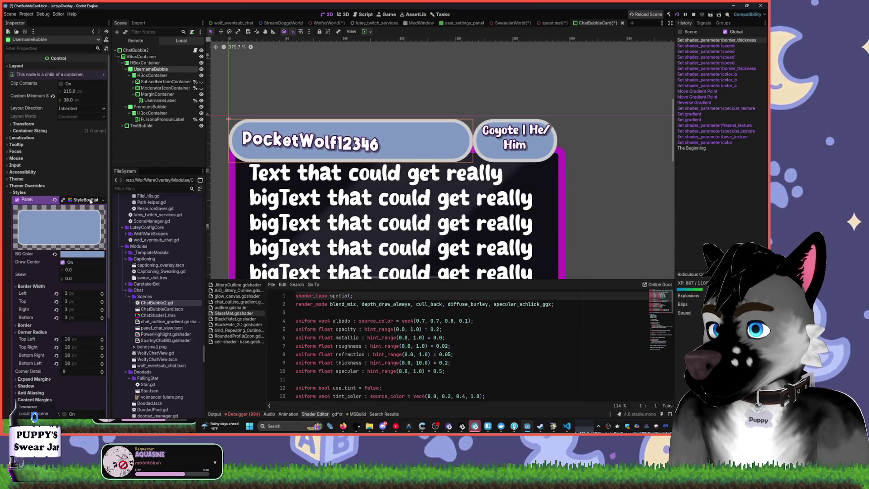
- Look up the 1a1a1a token and paste pink as the panel's BG Color
click(565, 425)
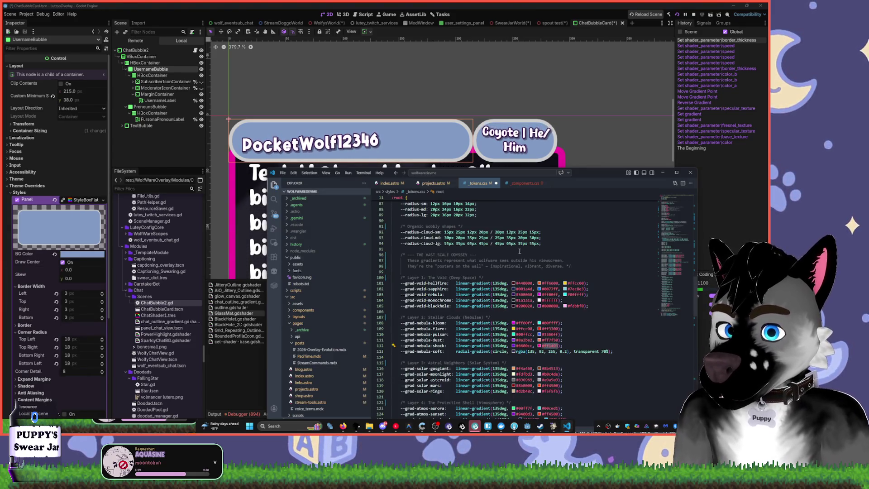
click(513, 300)
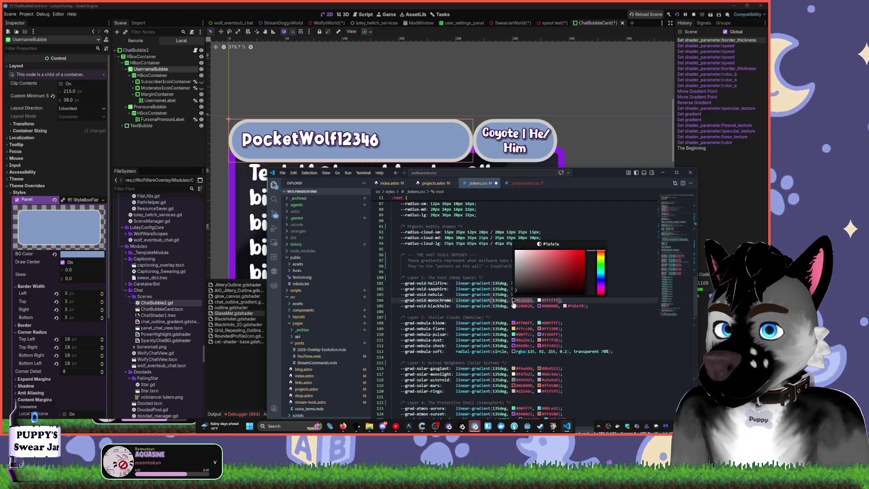
click(76, 256)
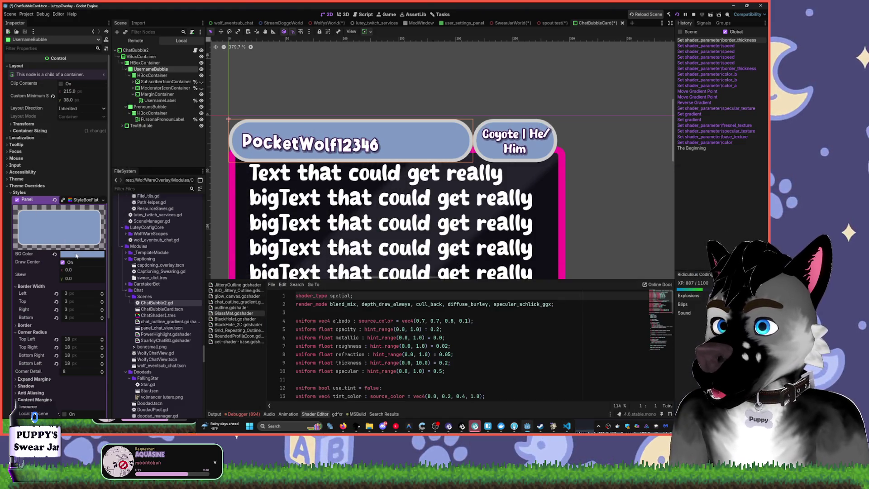
click(76, 255)
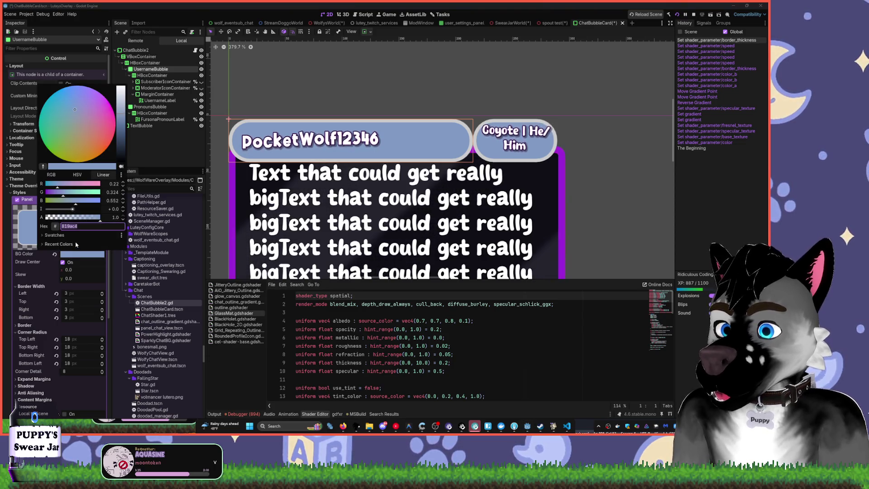
key(ctrl+v)
key(Return)
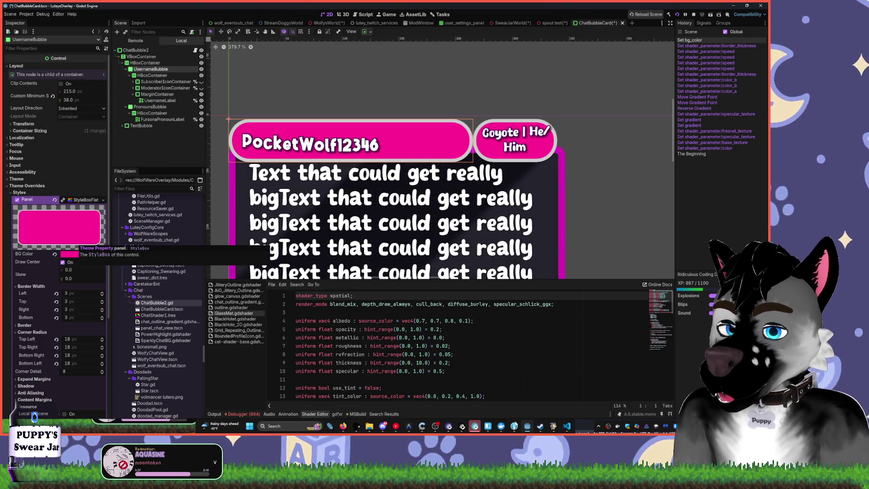
- Change the UsernameBubble panel's BG Color to dark 1a1a1a
key(alt+Tab)
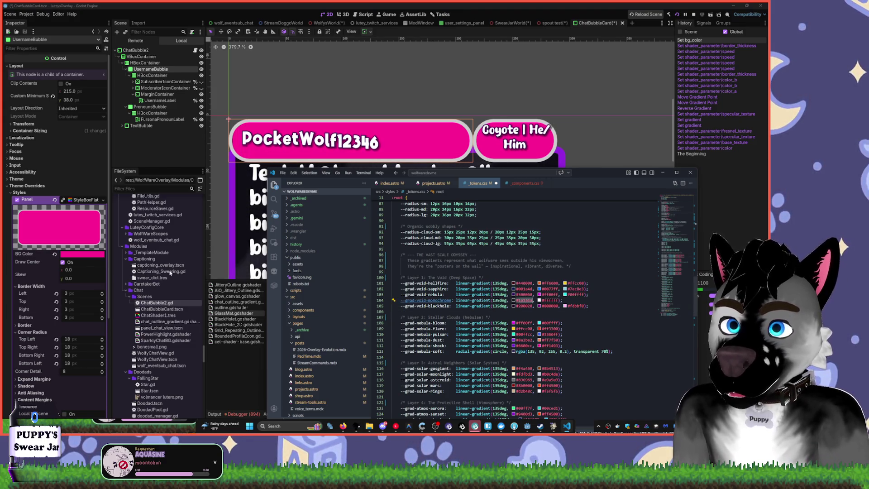
key(alt+Tab)
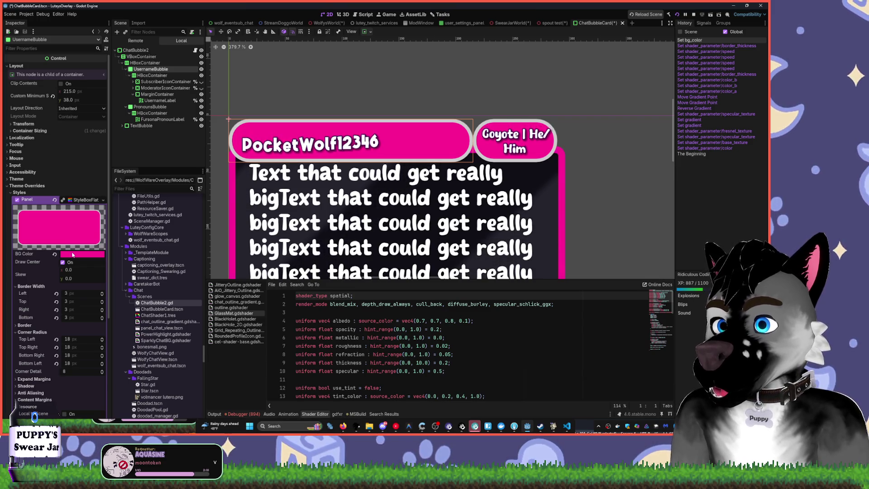
click(72, 254)
click(84, 227)
text(1a1a1a)
key(Return)
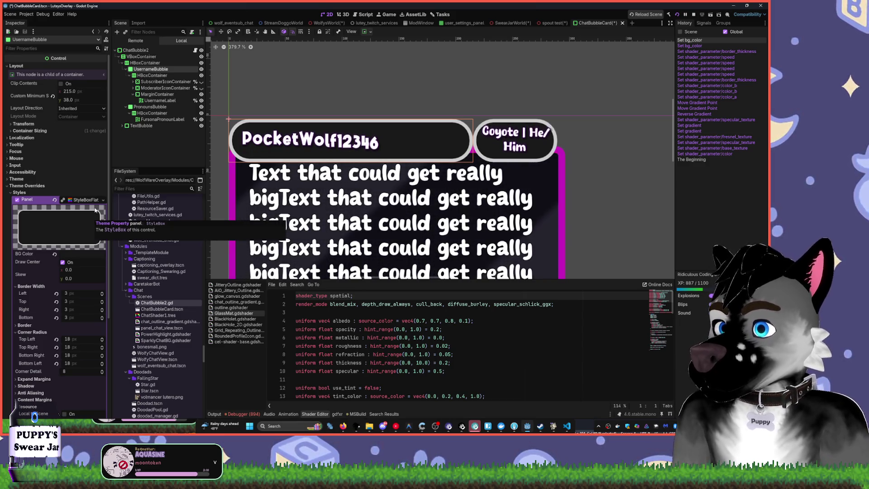
click(24, 325)
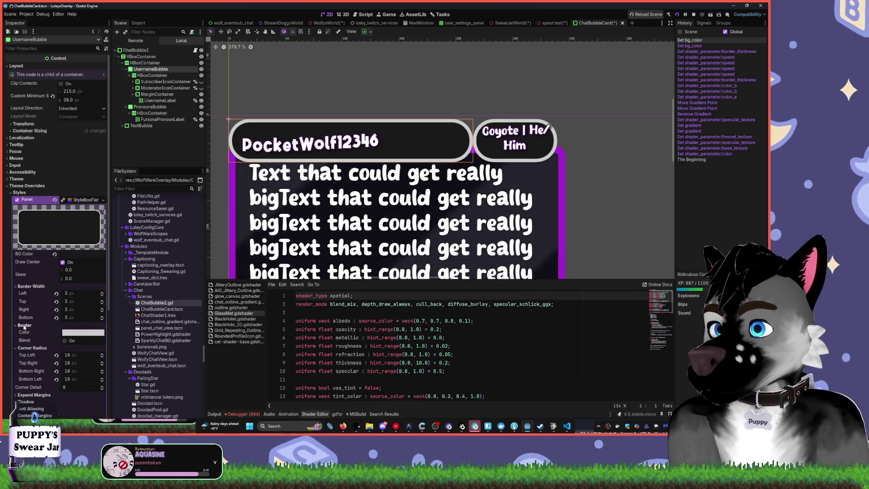
- Try a blended cyan-green border on the Panel StyleBox, then undo it
click(64, 340)
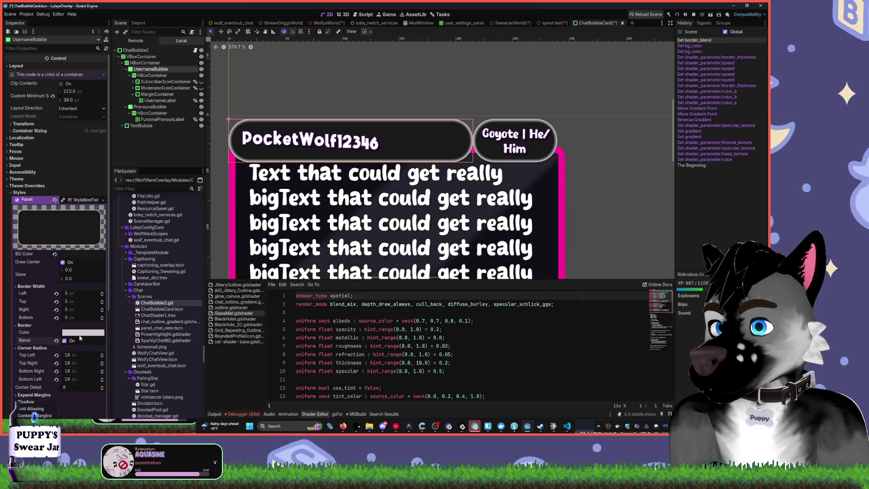
click(83, 332)
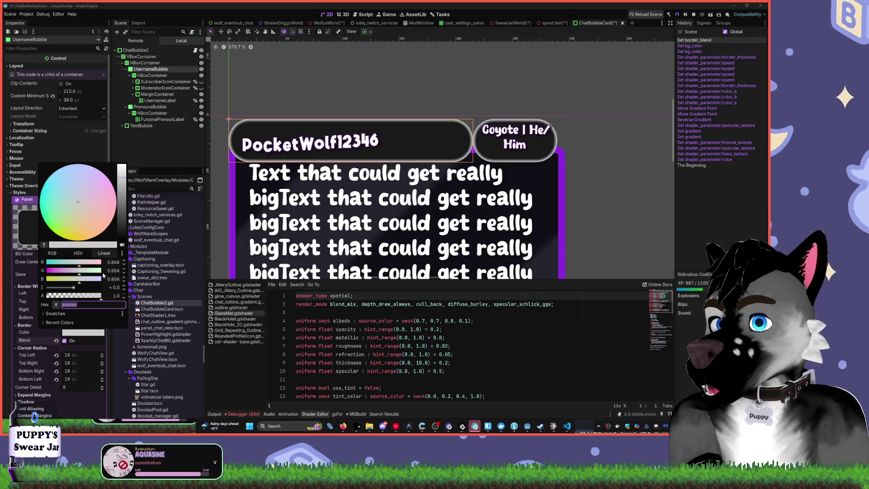
drag(79, 270, 110, 274)
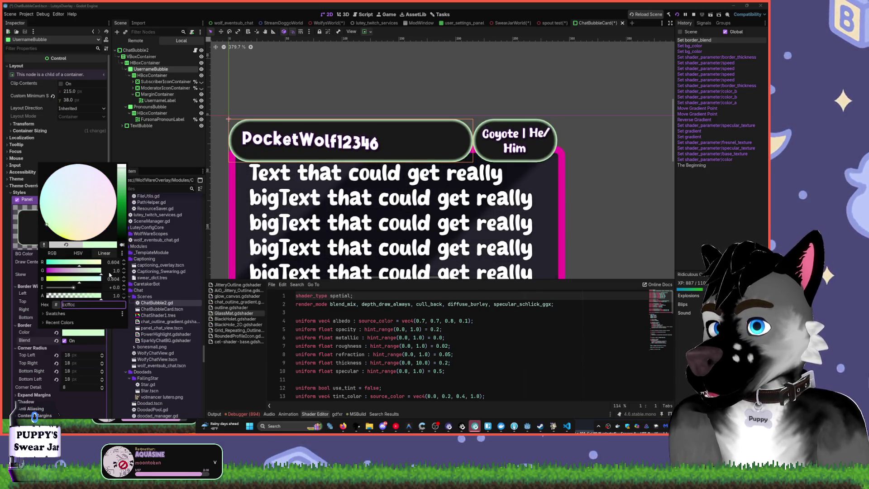
mouse_move(67, 262)
mouse_down()
mouse_move(47, 262)
mouse_move(67, 270)
mouse_move(60, 270)
mouse_up()
click(146, 208)
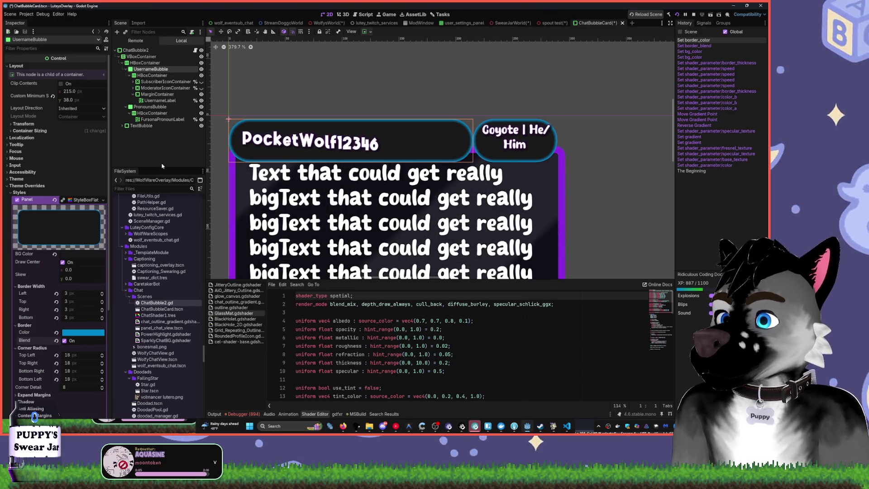
key(ctrl+z)
key(ctrl+z)
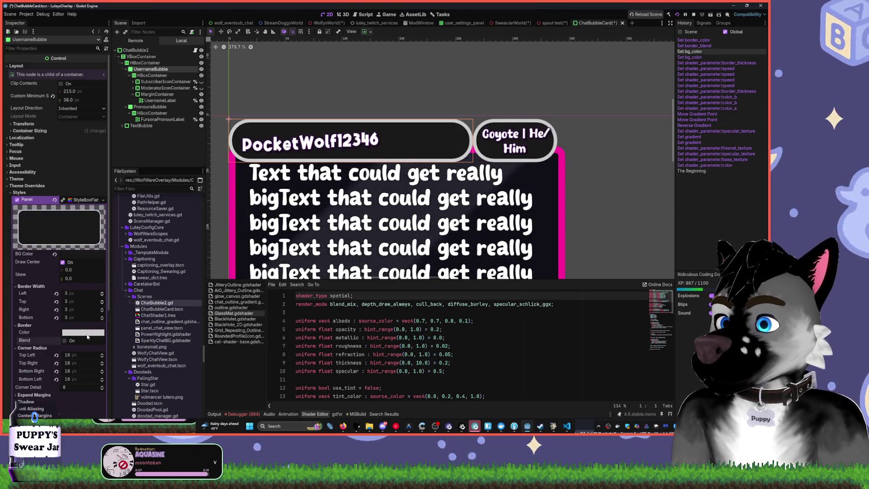
- Sample the dark canvas background colour as the bubble border colour
click(83, 332)
click(121, 246)
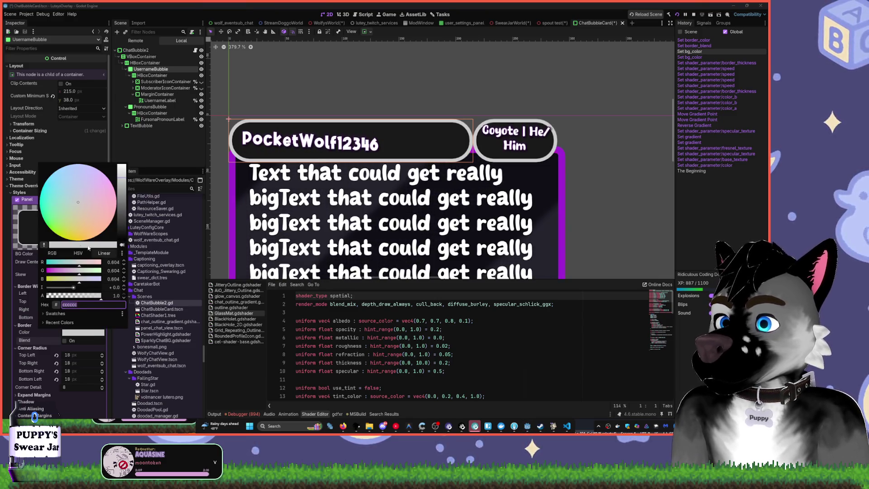
click(239, 177)
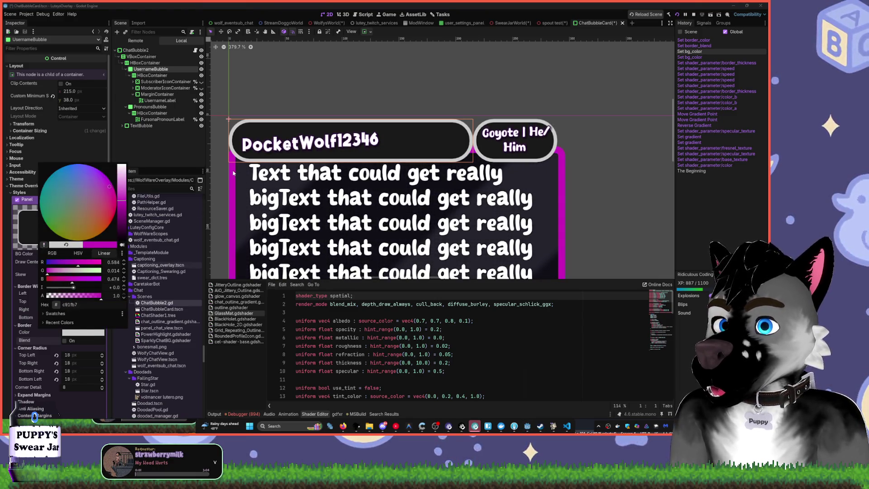
click(235, 171)
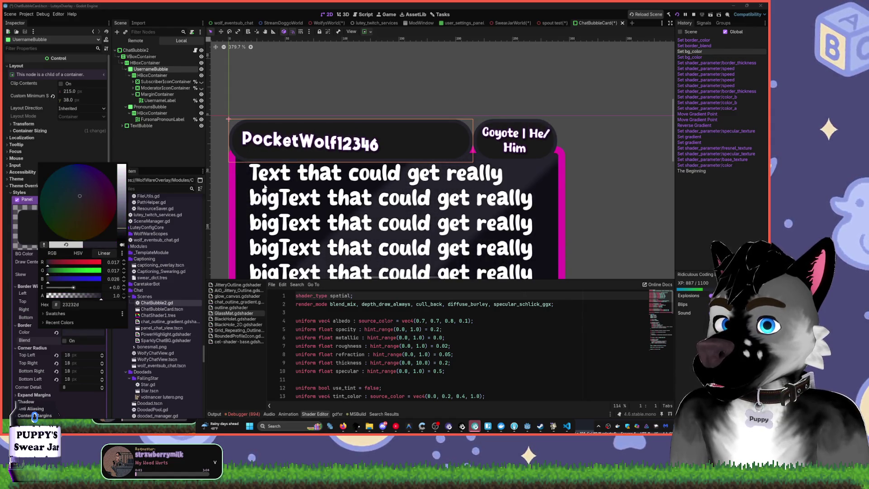
click(547, 258)
scroll(546, 258, down, 5)
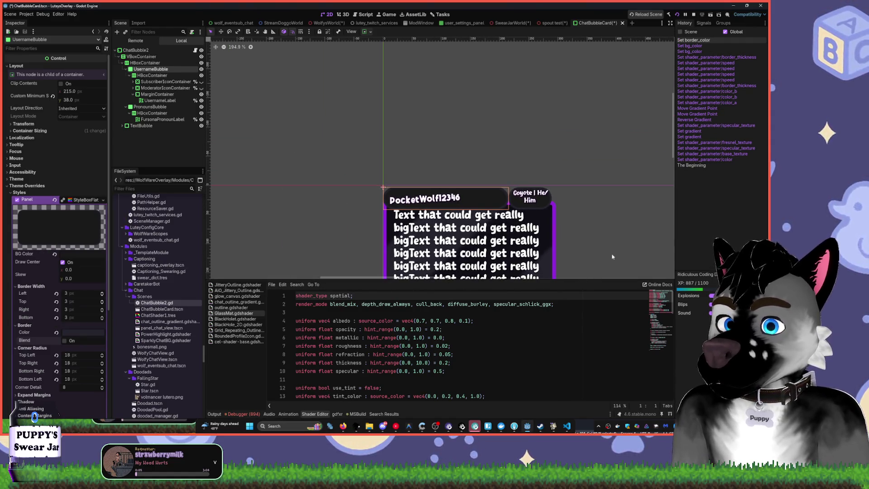
drag(611, 252, 559, 211)
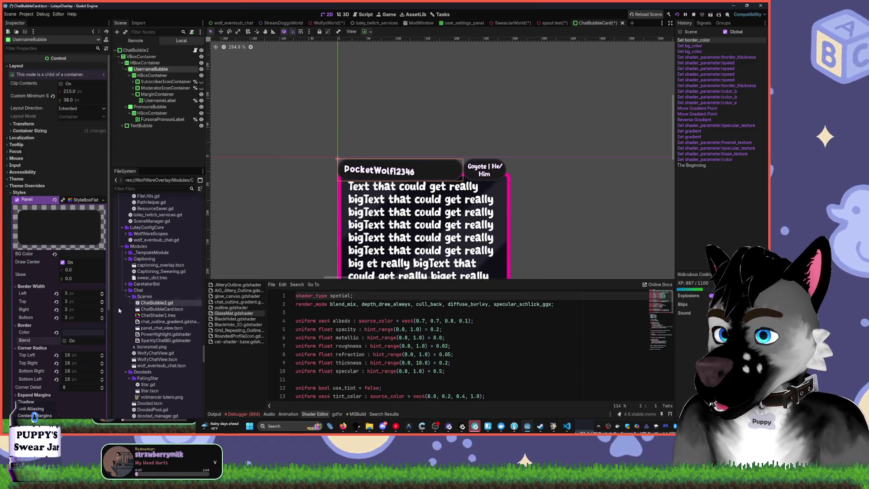
- Lighten the border slightly to 68687d, then select the TextBubble node
click(81, 334)
drag(122, 227, 122, 208)
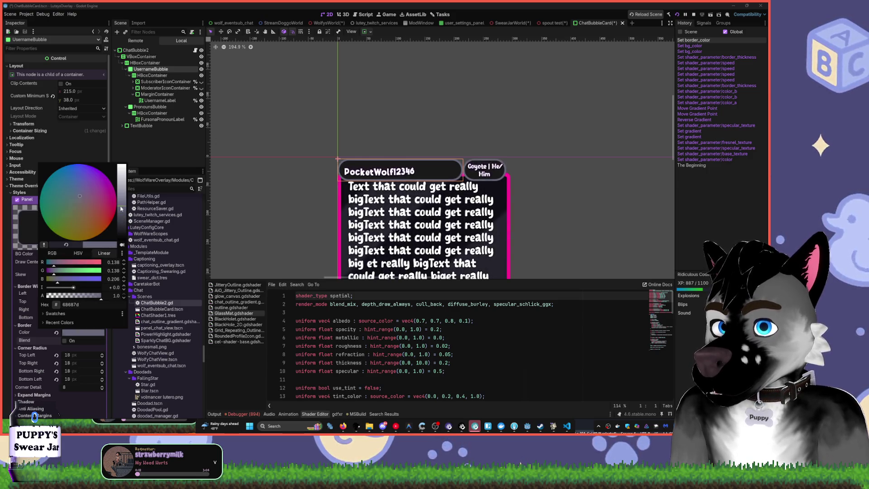
click(167, 161)
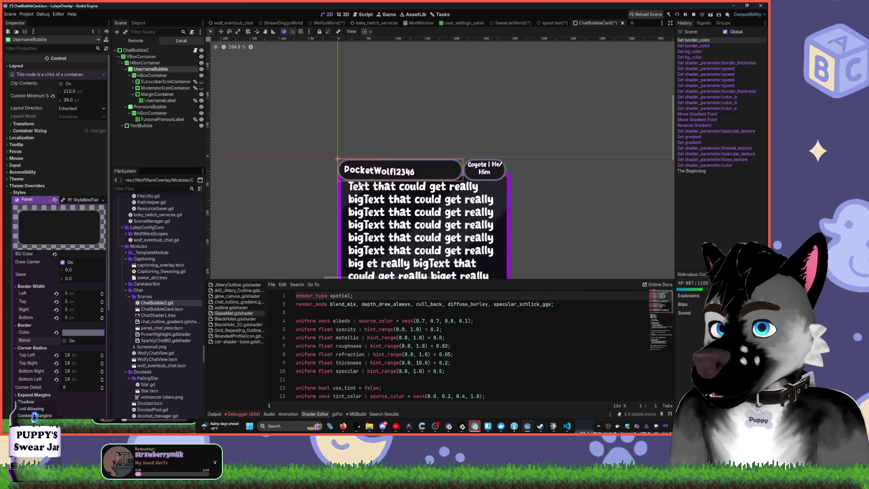
drag(431, 186, 394, 136)
click(470, 155)
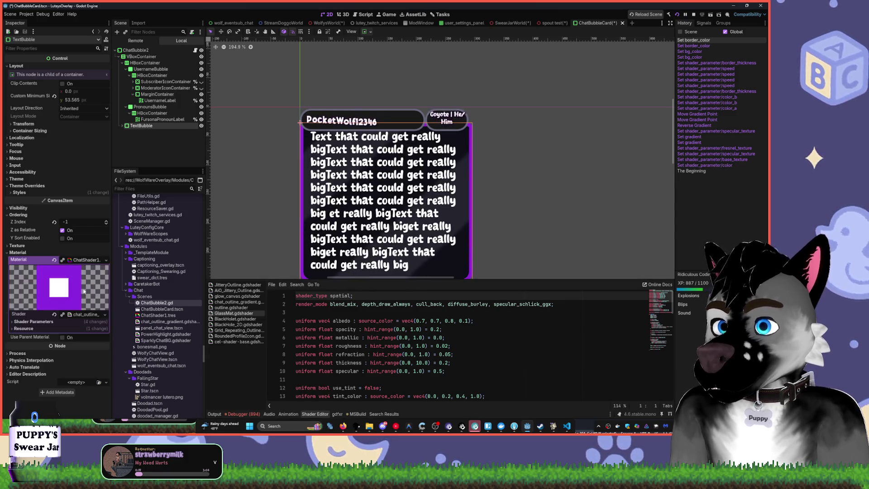
- Expand TextBubble's outline shader parameters and set Color B to light pink ff96ce
click(83, 314)
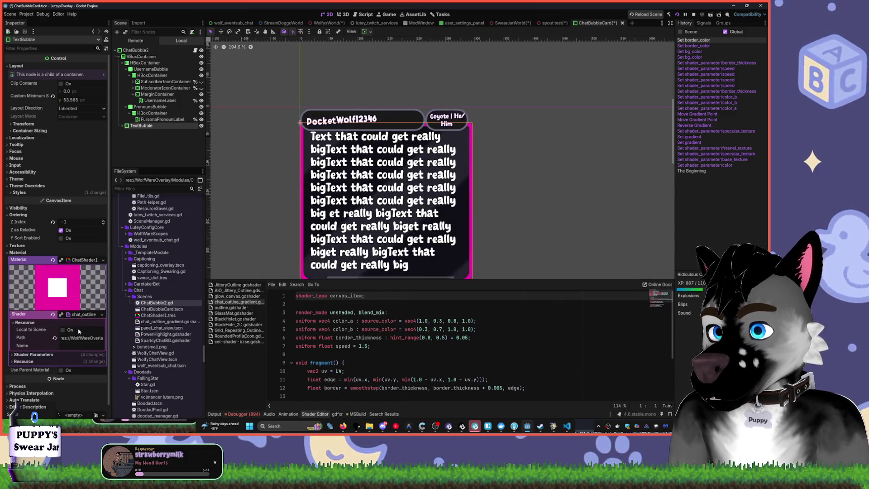
click(45, 356)
click(81, 369)
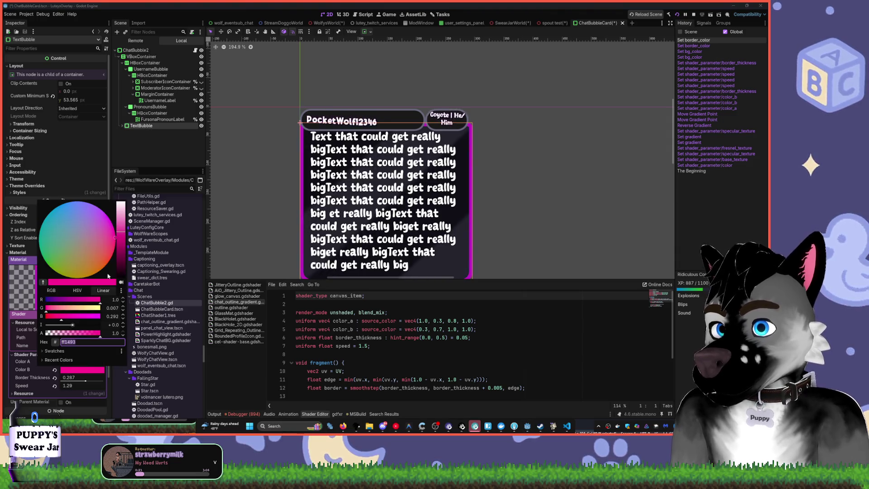
click(76, 292)
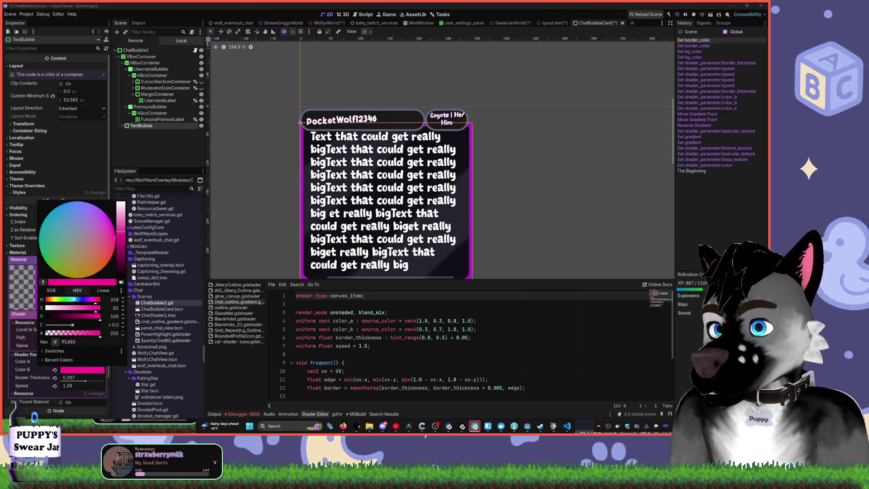
drag(95, 312, 58, 310)
click(155, 161)
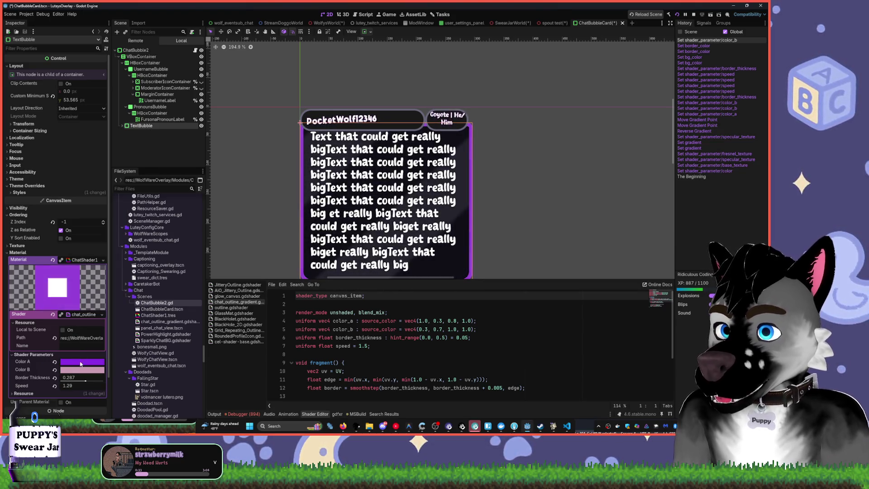
- Set Color A to a slightly brightened deep purple, then select UsernameBubble
click(83, 361)
drag(96, 311, 61, 313)
click(151, 157)
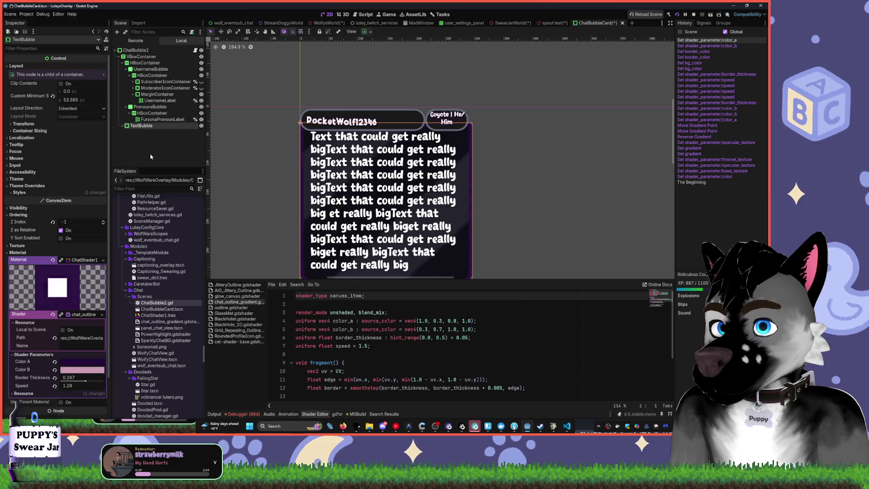
click(78, 364)
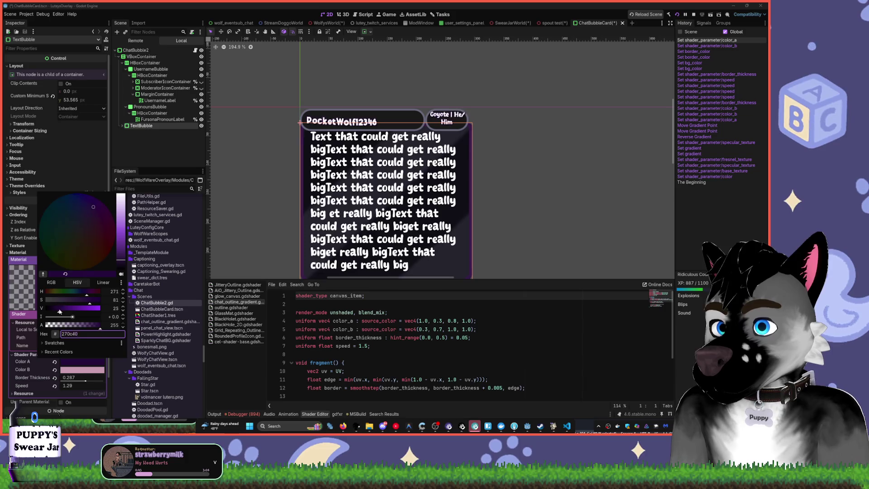
drag(59, 311, 69, 311)
click(157, 127)
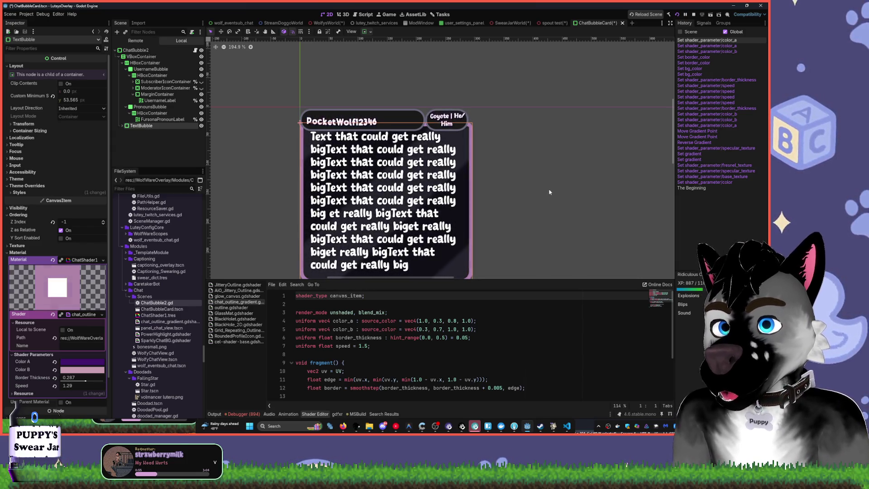
click(152, 70)
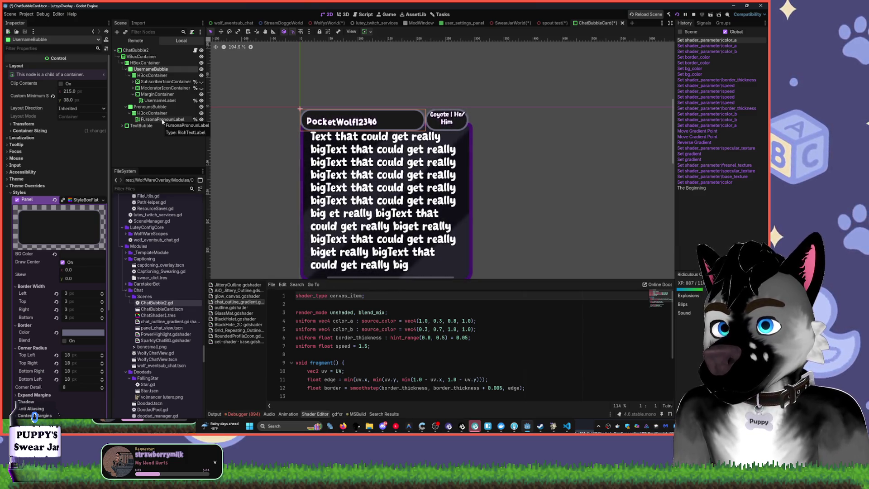
- Select MessageLabel and save the ChatBubbleCard scene with Ctrl+S
click(385, 181)
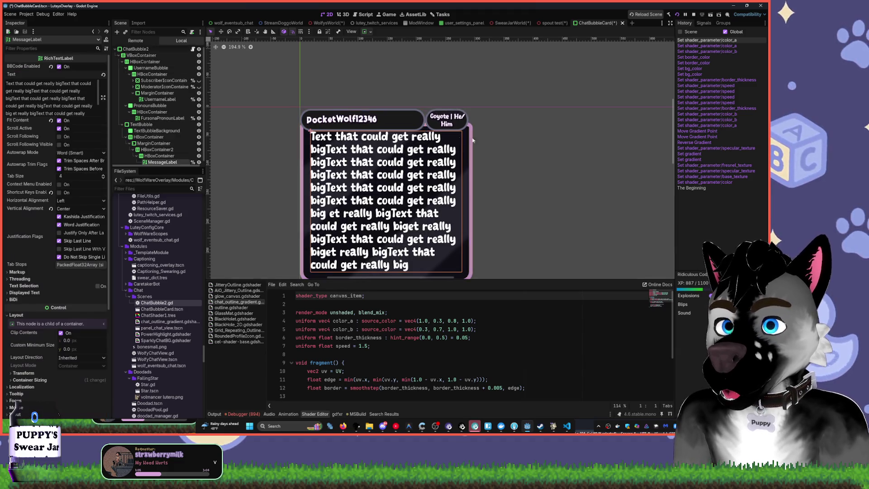
key(ctrl+s)
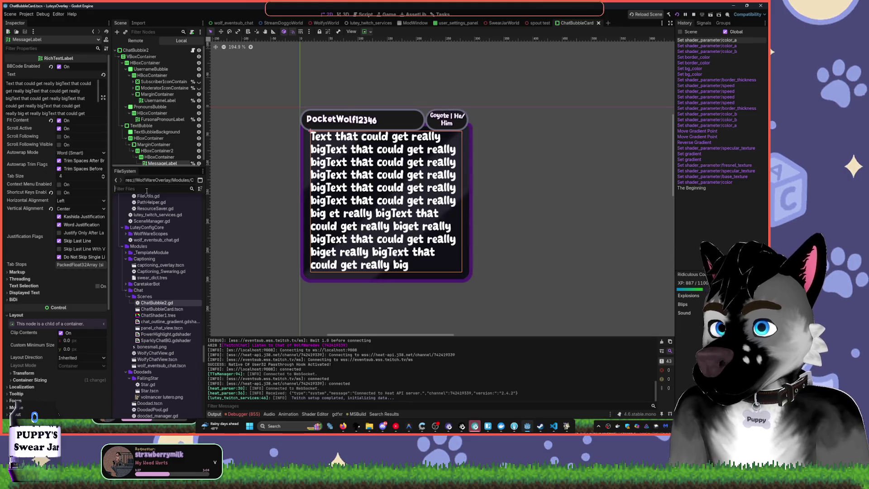
- Filter the FileSystem for 'spout' and remove the spout test.tscn scene
click(147, 189)
text(spot)
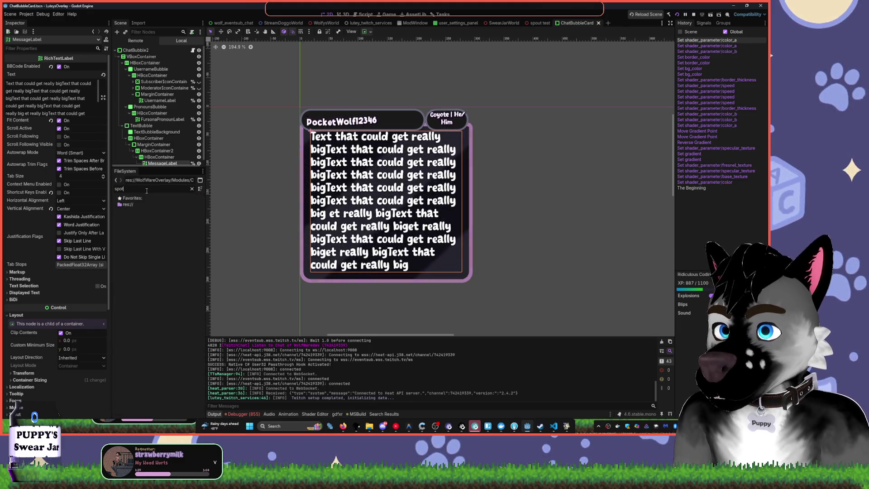
key(BackSpace)
text(ut)
click(144, 217)
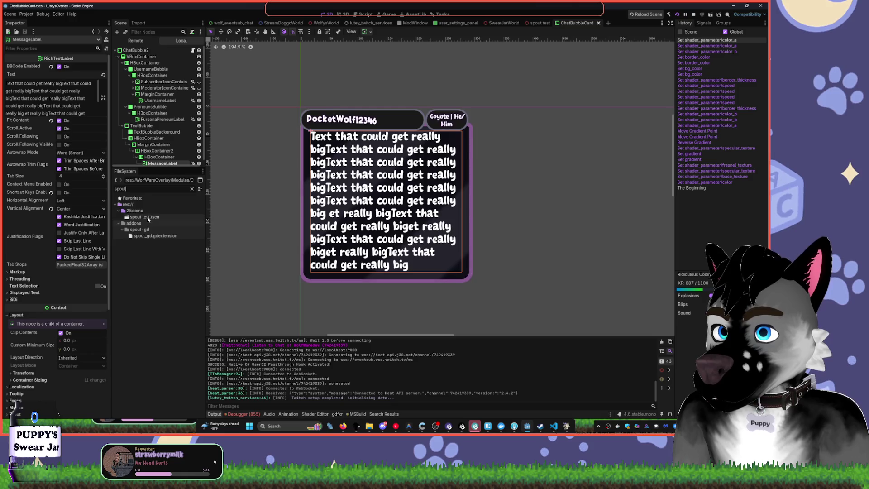
key(Delete)
click(347, 247)
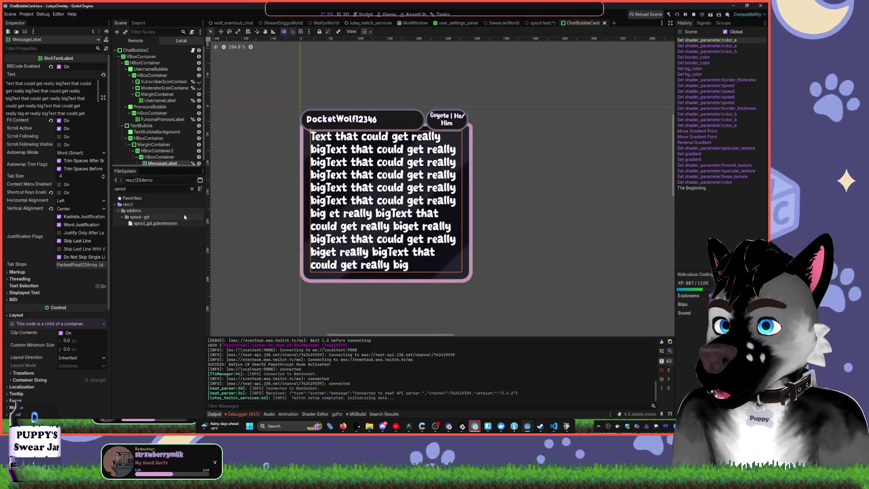
- Clear the filter, run the overlay to test live chat, then select TextBubbleBackground
click(192, 189)
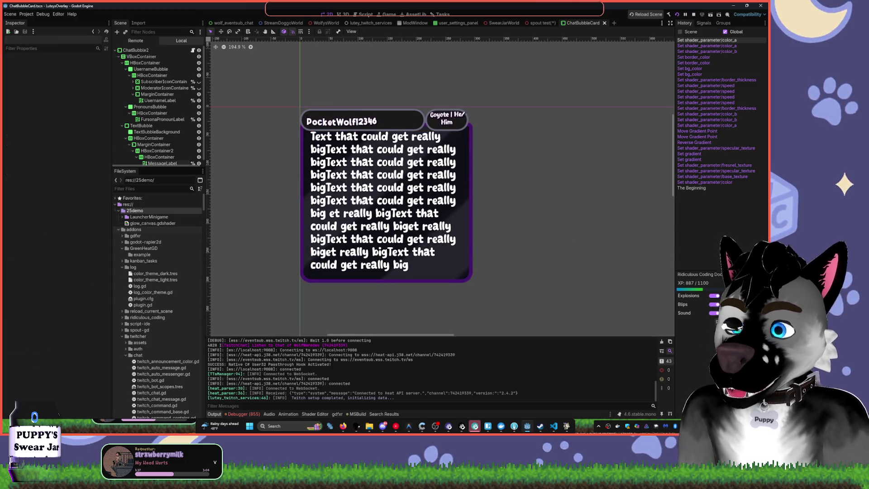
click(119, 229)
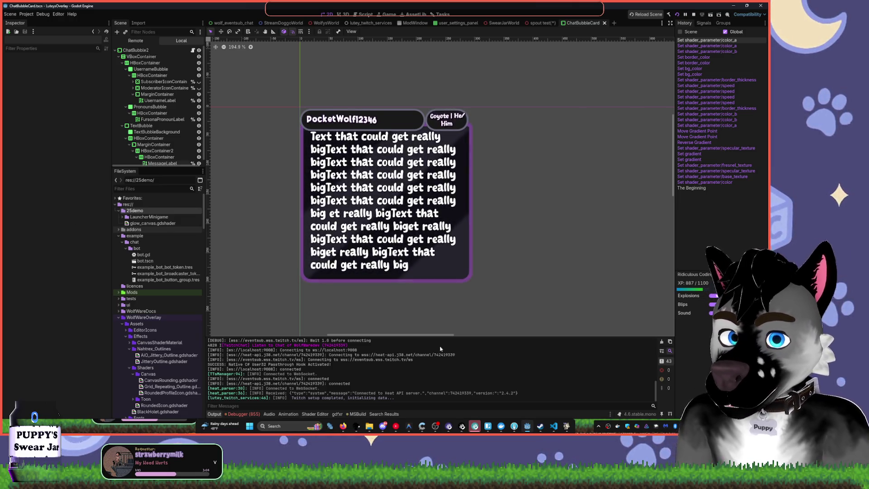
click(565, 427)
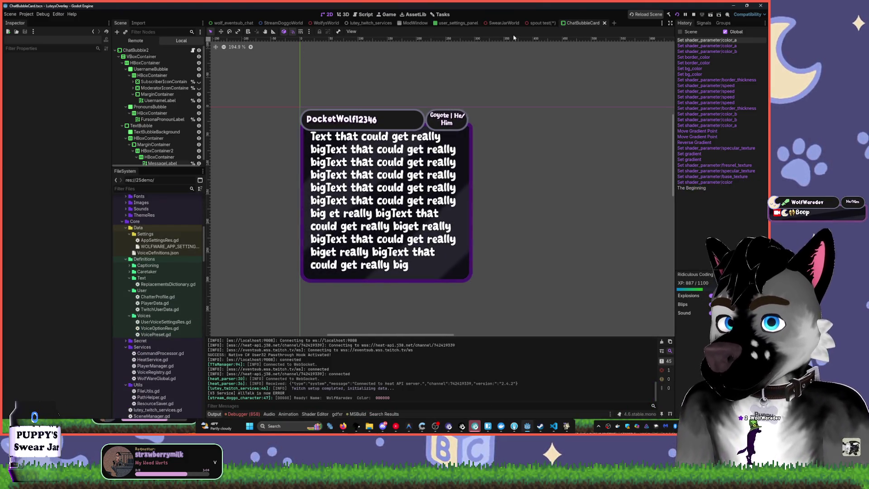
scroll(167, 145, down, 1)
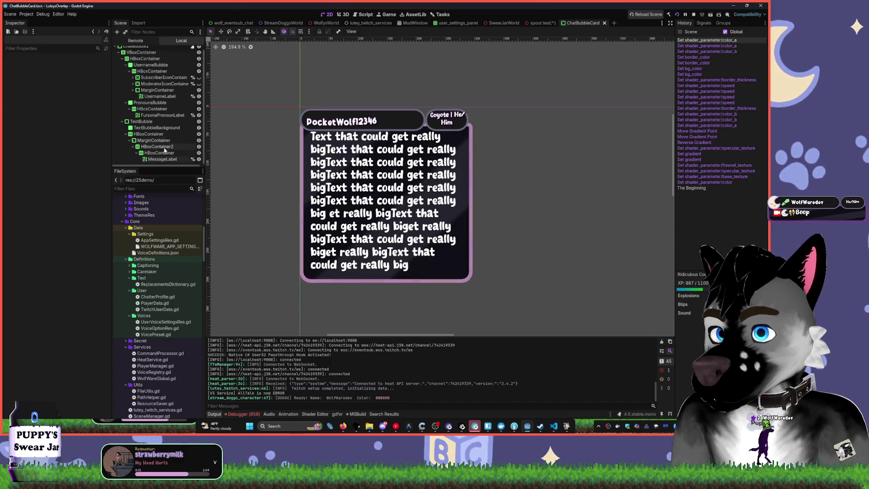
click(156, 127)
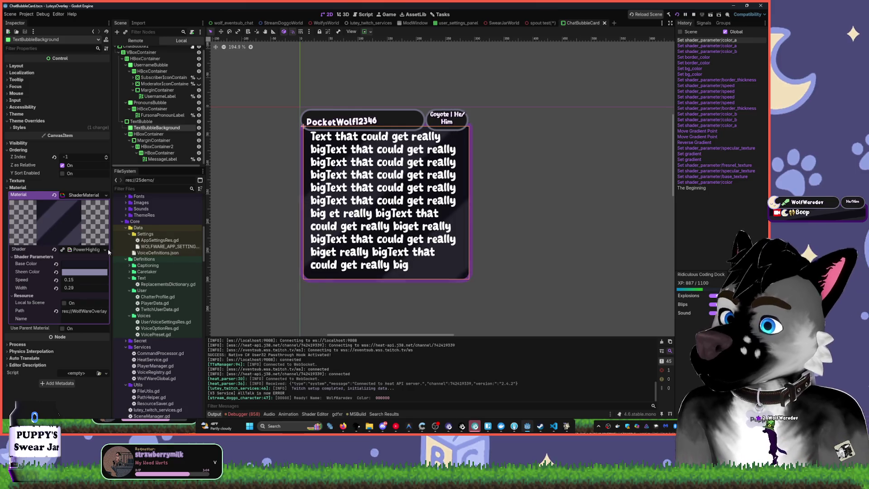
- Try a brighter base colour and a purple sheen on the bubble background shader
click(89, 264)
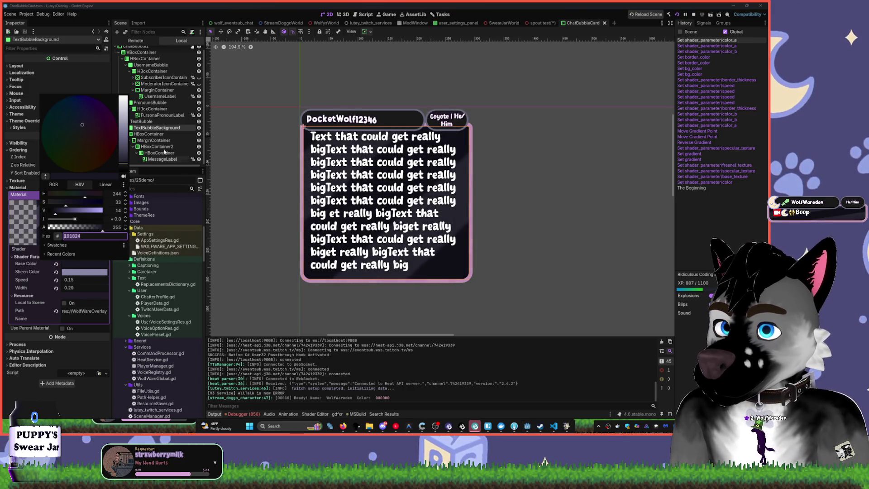
drag(123, 170, 123, 142)
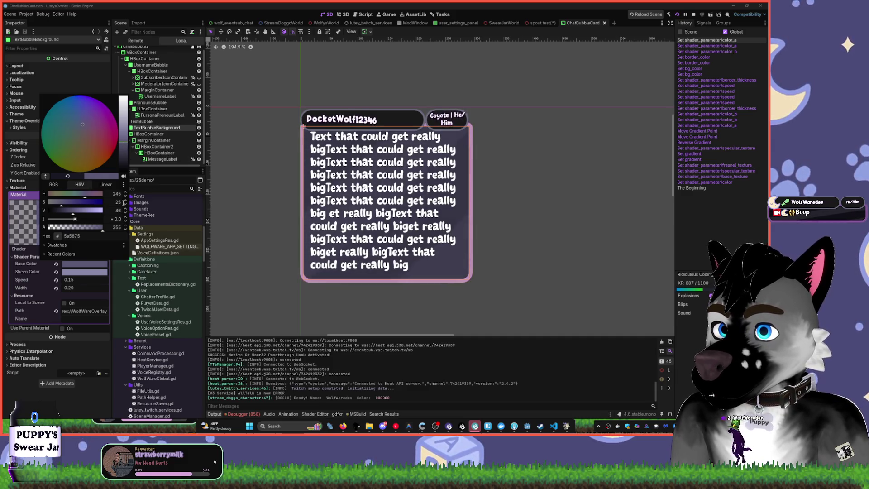
click(85, 272)
click(85, 272)
mouse_move(123, 164)
mouse_down()
mouse_move(123, 181)
mouse_move(123, 163)
mouse_move(96, 157)
mouse_up()
click(87, 131)
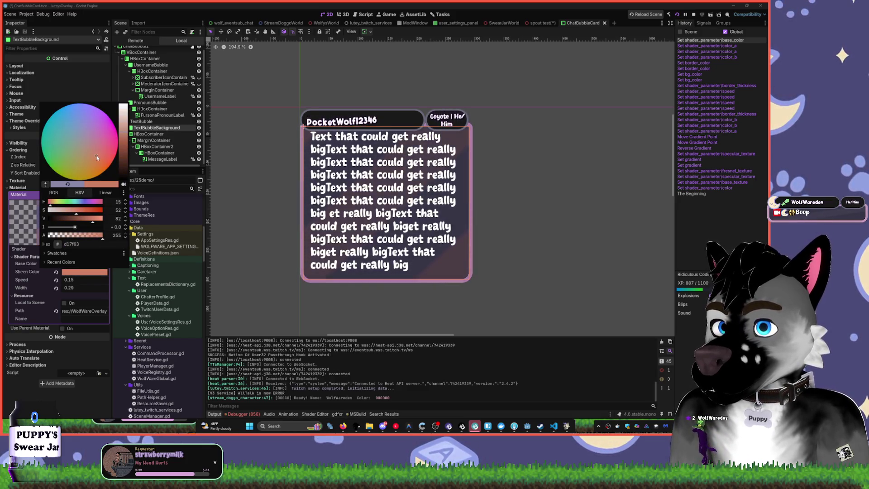
click(77, 286)
- Change the base colour to greenish-grey and the sheen colour to teal 66a4a8
click(84, 263)
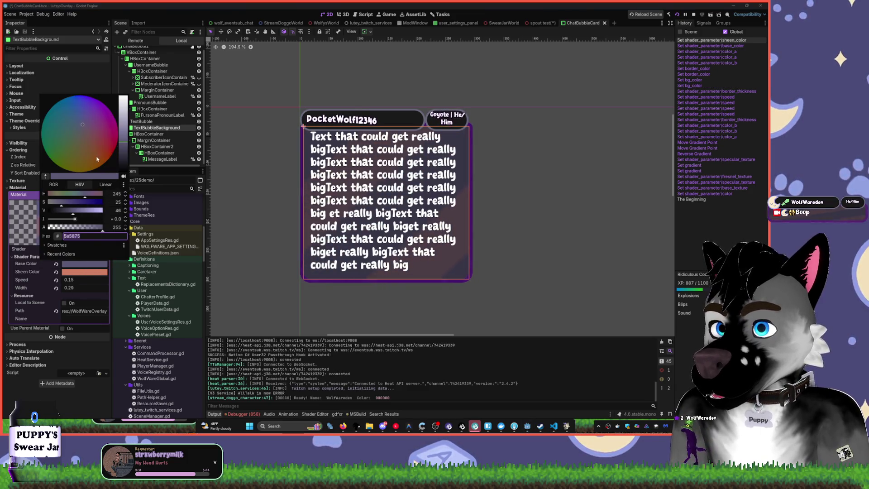
click(95, 142)
click(73, 138)
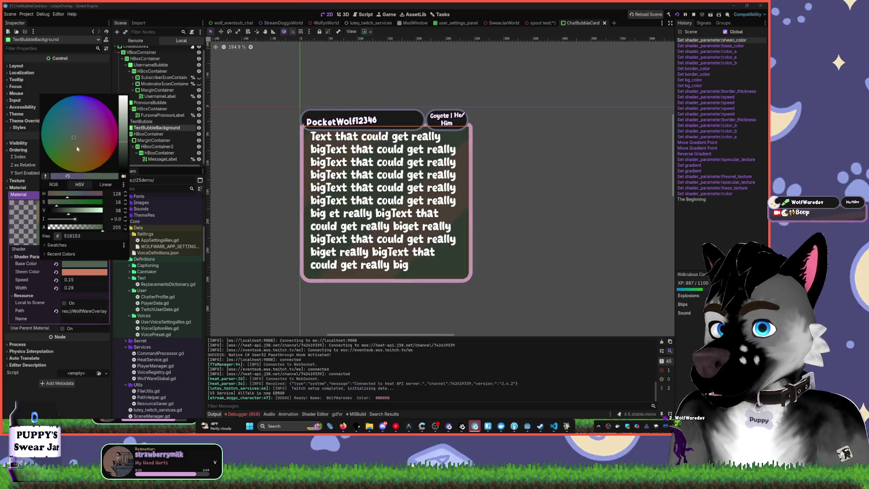
click(83, 274)
click(82, 275)
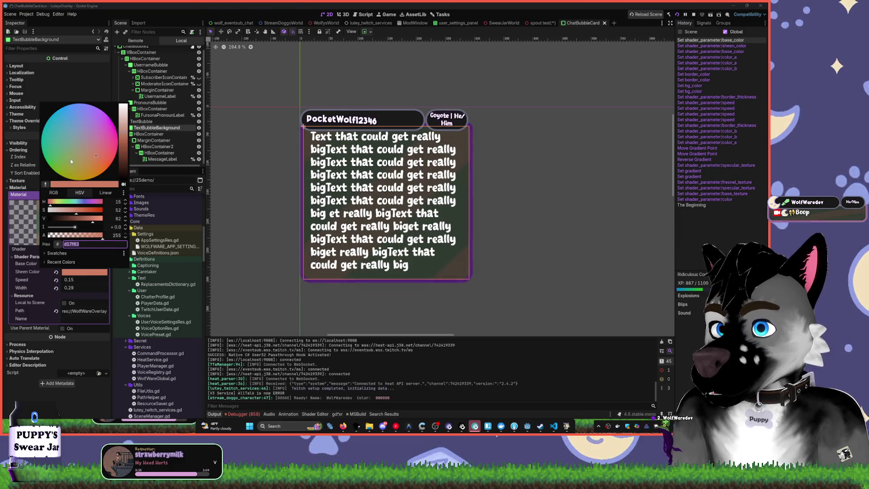
click(76, 165)
click(65, 138)
click(83, 271)
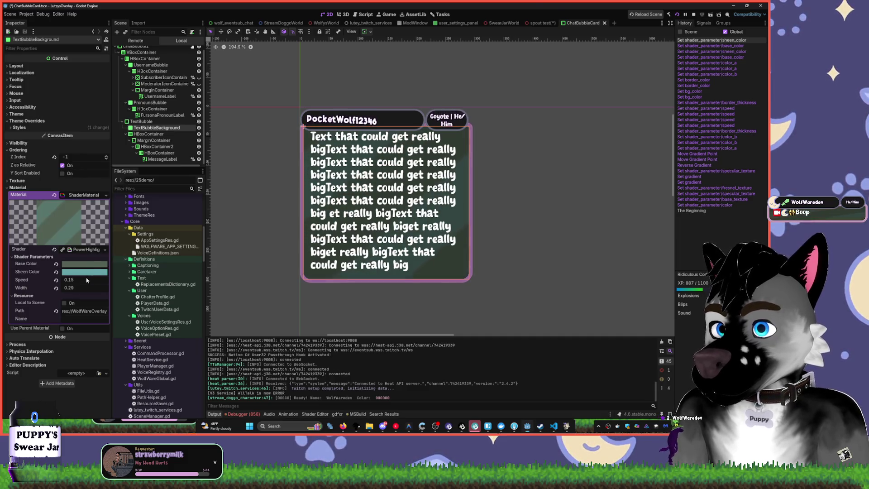
- Shift the base colour to a dark blue-grey slate, 28343b
click(86, 264)
click(74, 128)
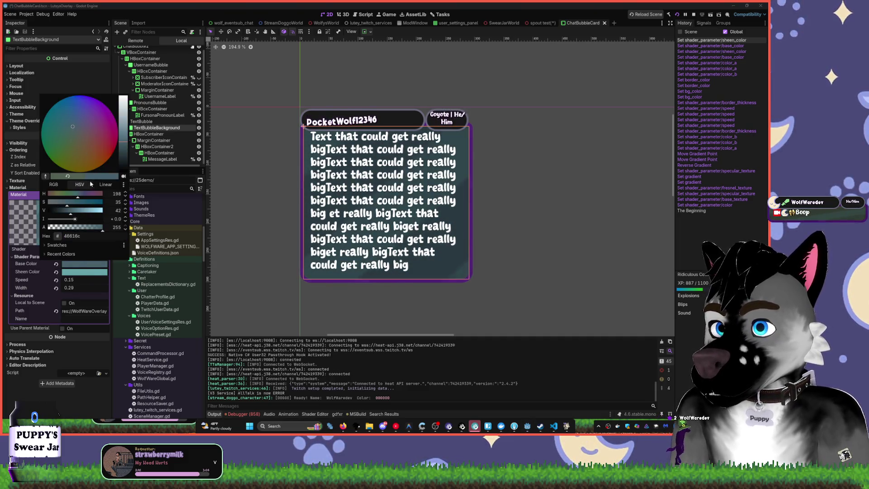
mouse_move(84, 215)
mouse_down()
mouse_move(93, 212)
mouse_move(61, 213)
mouse_up()
click(163, 143)
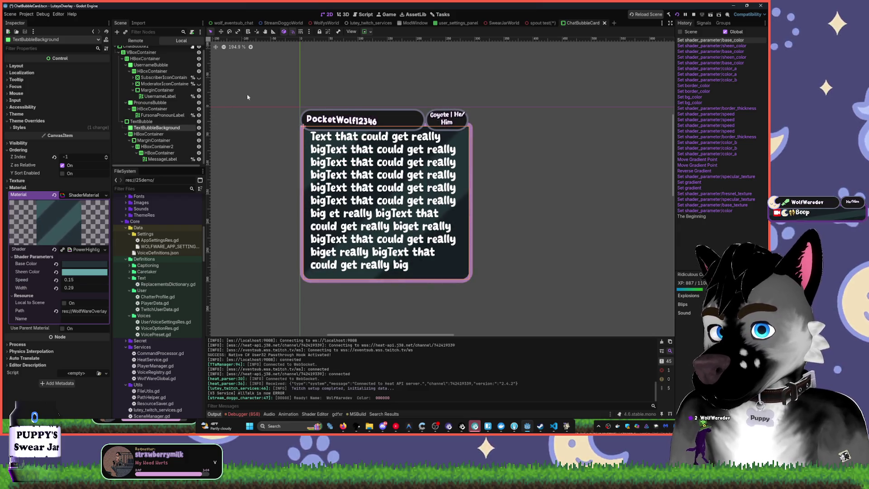
- Adjust the sheen Width to 0.8 and set a pale lavender Sheen Color
drag(83, 287, 127, 287)
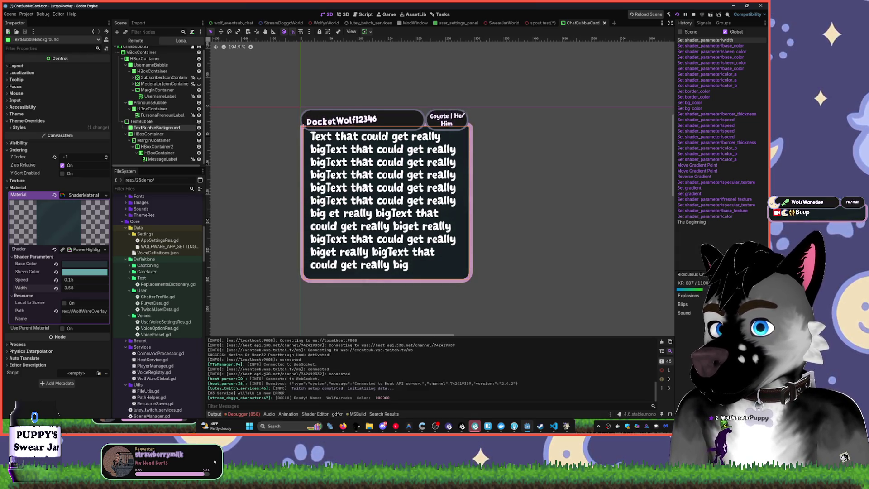
drag(94, 289, 59, 289)
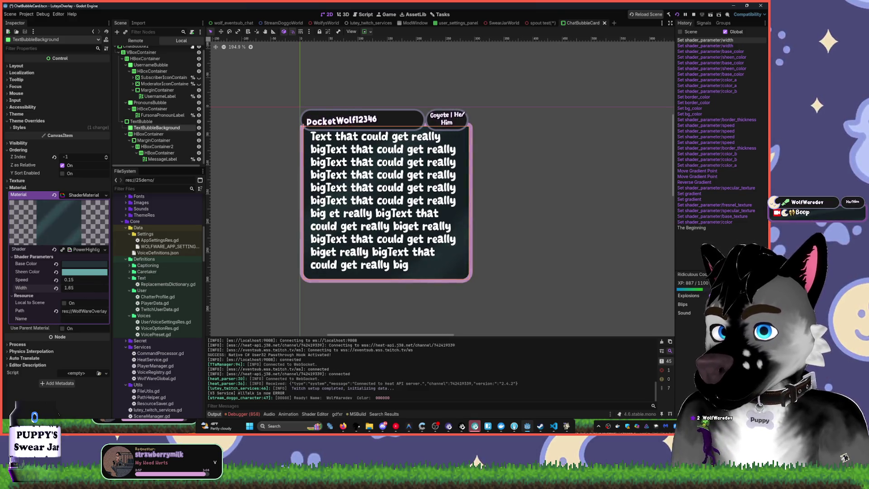
click(72, 272)
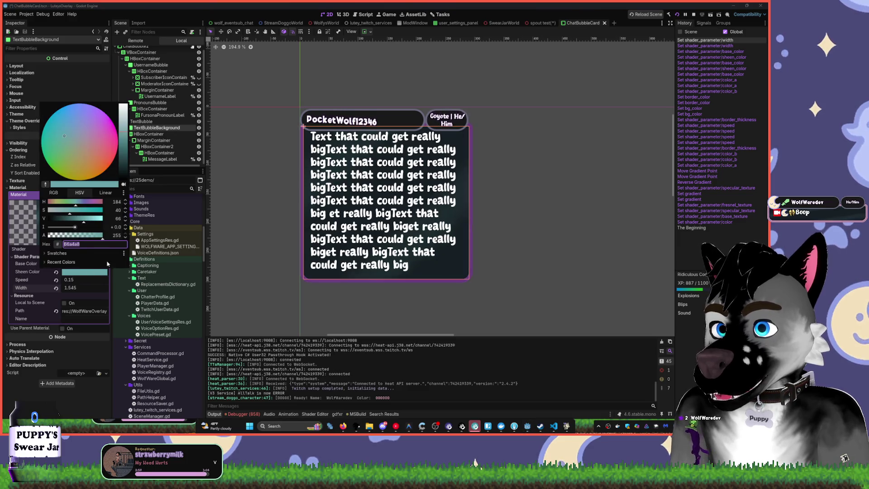
click(92, 118)
mouse_move(124, 127)
mouse_down()
mouse_move(124, 112)
mouse_move(142, 128)
mouse_up()
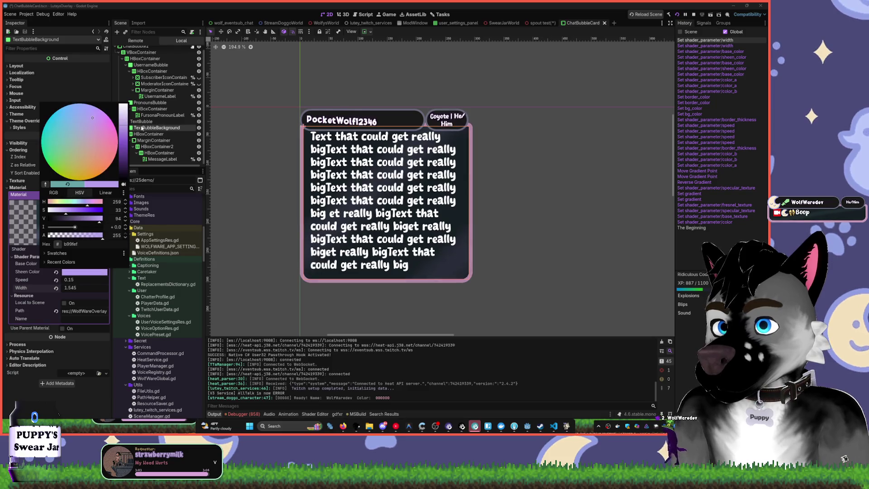
click(80, 302)
- Brighten the Base Color to light lavender d1d0f9
click(84, 263)
click(88, 108)
mouse_move(123, 143)
mouse_down()
mouse_move(127, 108)
mouse_move(102, 127)
mouse_move(122, 183)
mouse_up()
click(78, 280)
click(89, 271)
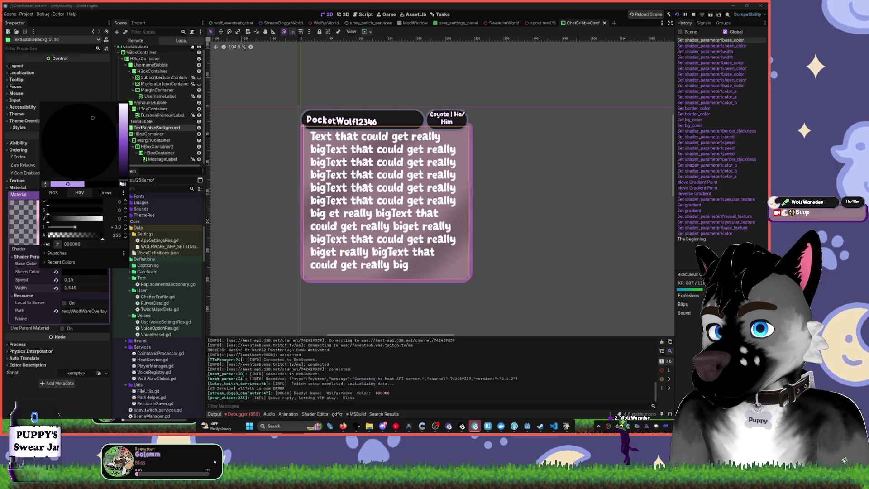
click(92, 274)
- Set the sheen Width to 0.7 and Speed to 0.11
drag(90, 288, 75, 288)
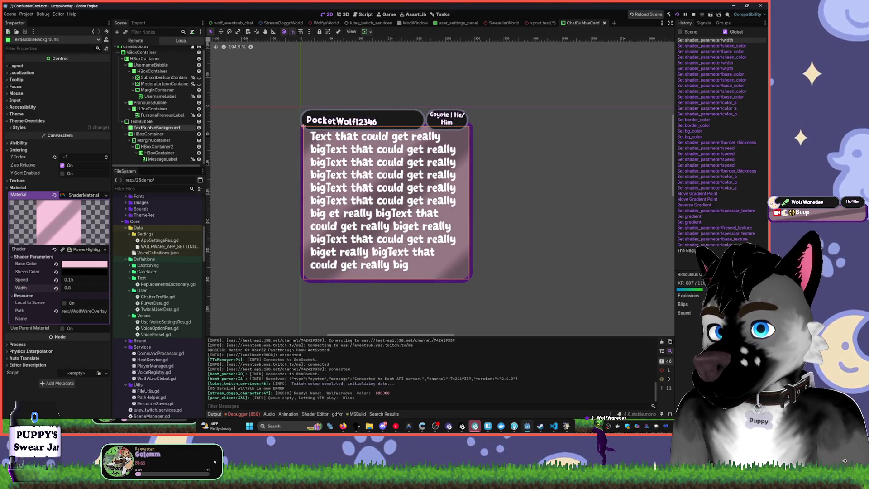
mouse_move(70, 280)
mouse_down()
mouse_move(86, 280)
mouse_move(81, 288)
mouse_up()
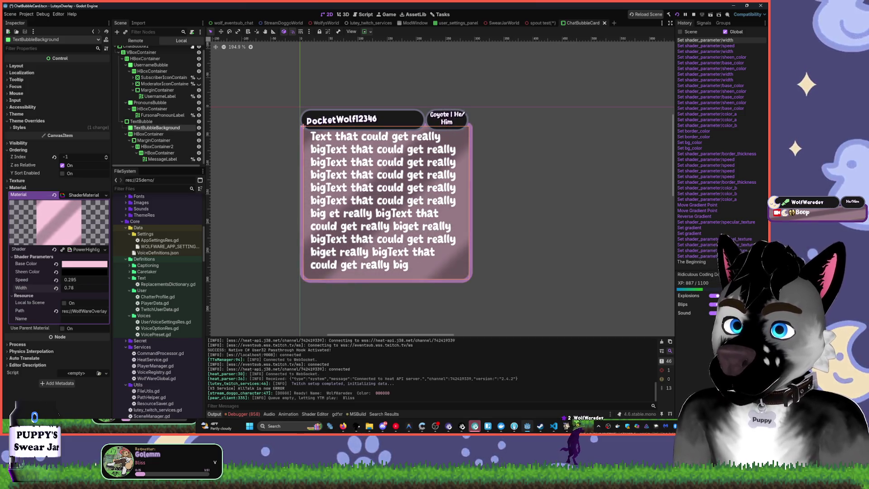
drag(77, 280, 70, 280)
- Tint the Base Color pale blue cae7fa with the hue slider, then select UsernameBubble
click(85, 264)
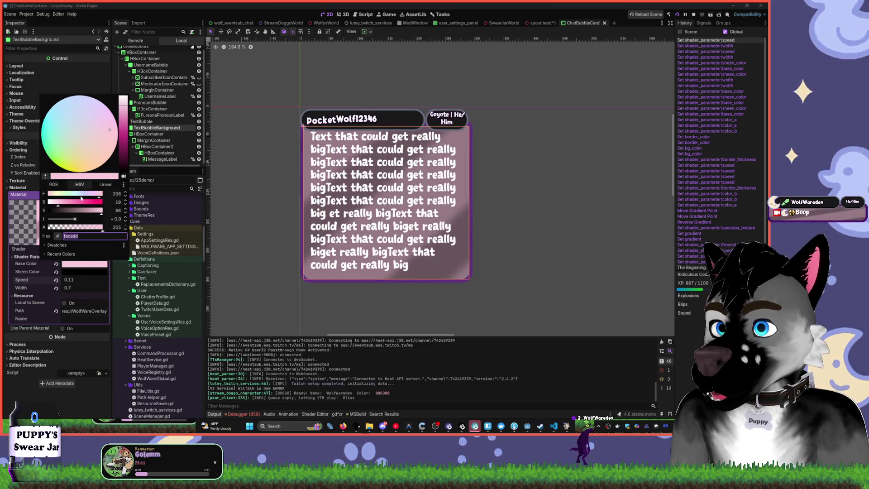
drag(91, 194, 82, 197)
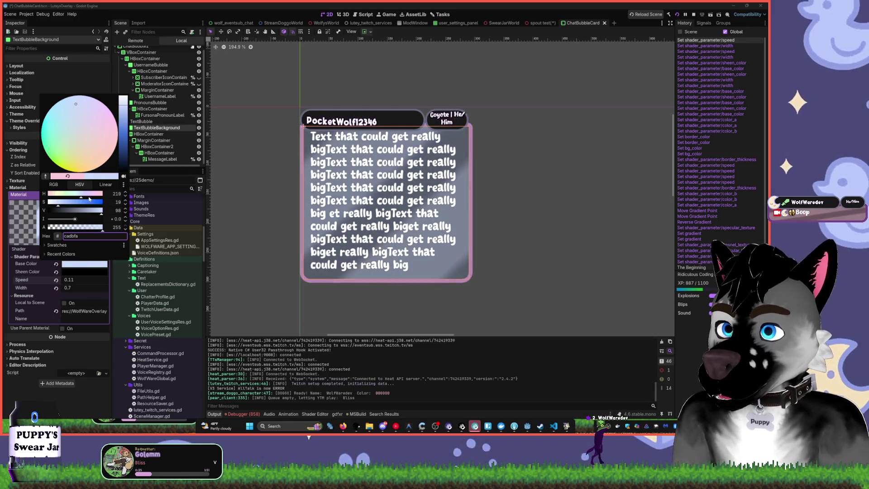
drag(82, 195, 78, 198)
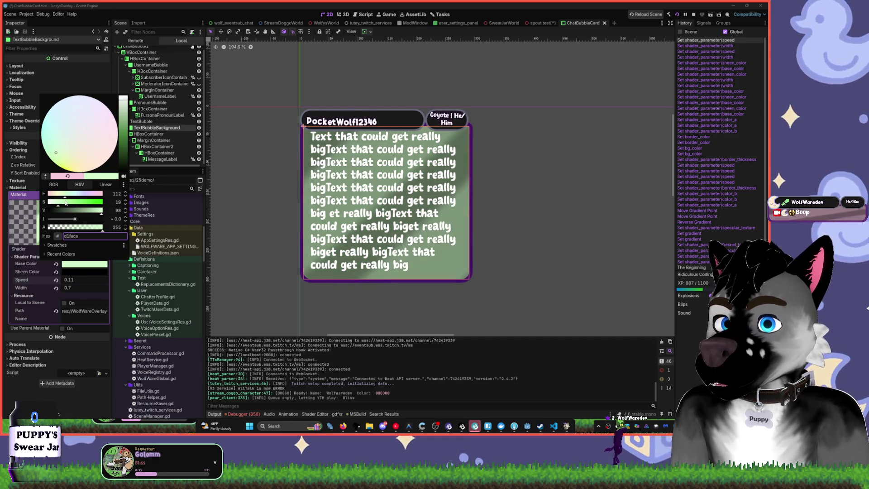
click(117, 277)
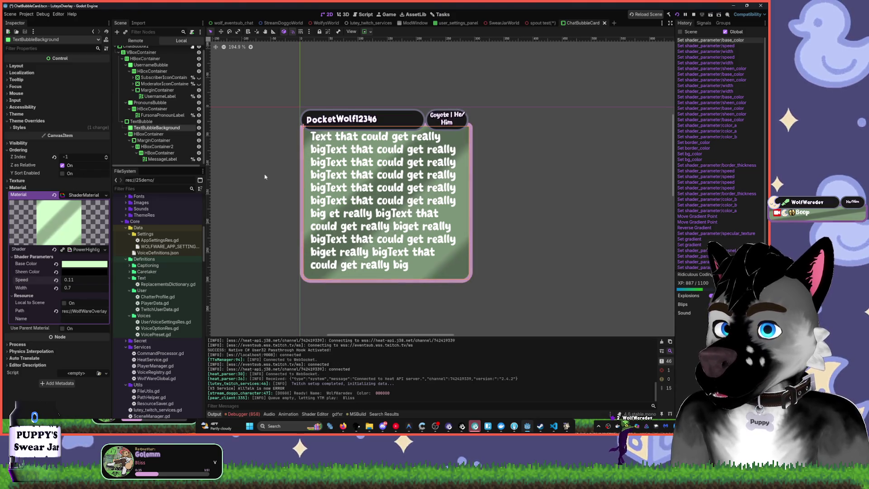
click(84, 263)
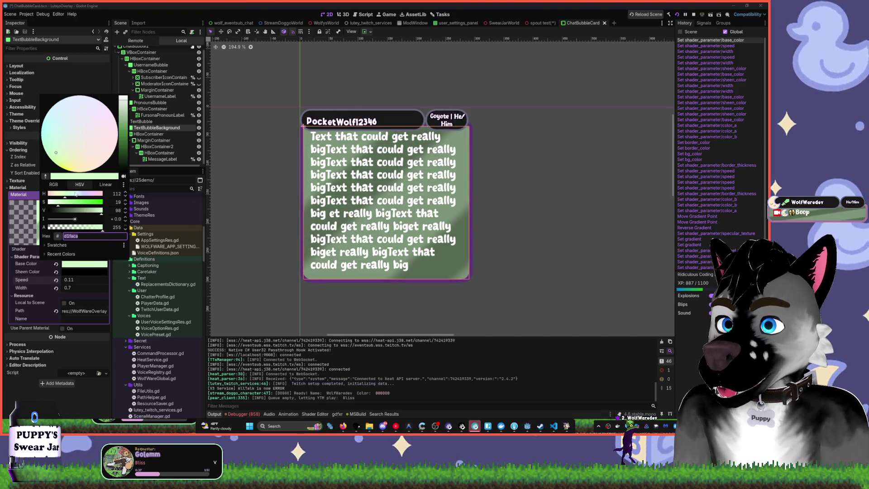
drag(66, 196, 79, 198)
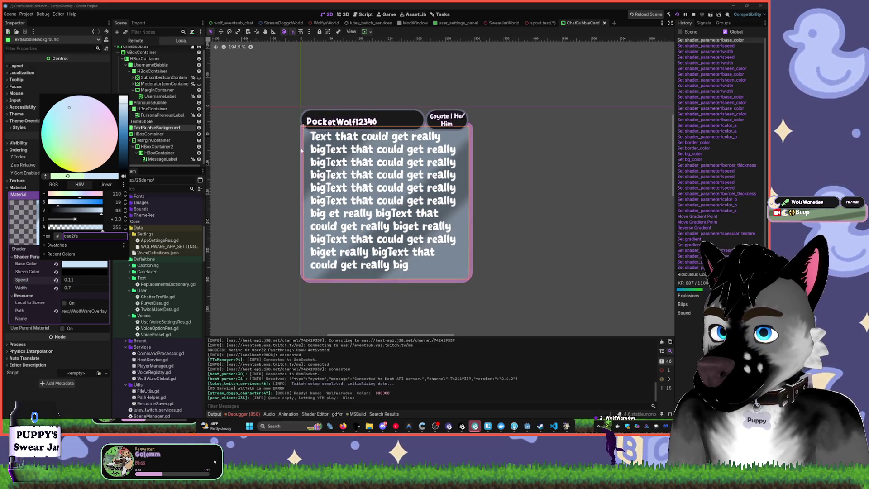
click(162, 62)
click(154, 65)
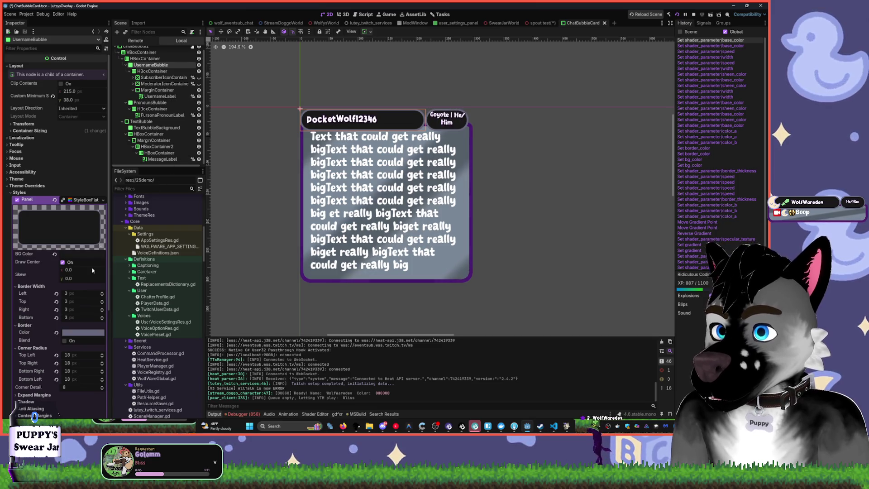
- Raise the username panel's border colour saturation to 19
click(78, 331)
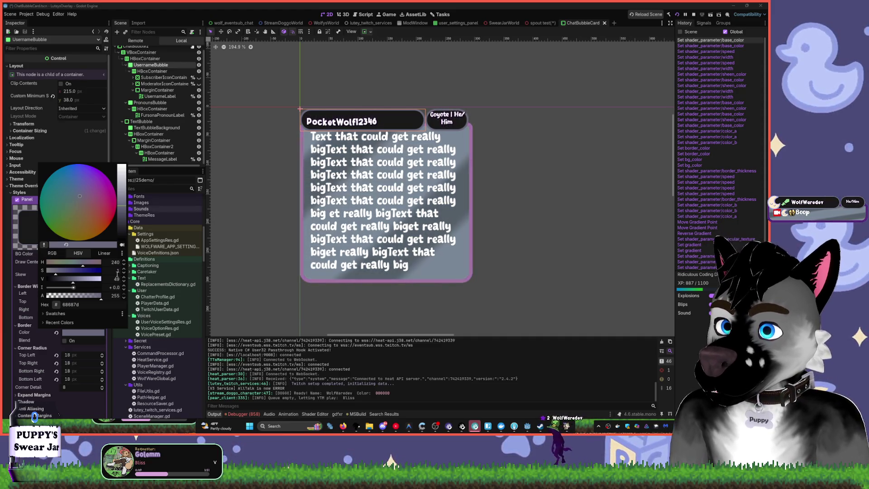
key(Return)
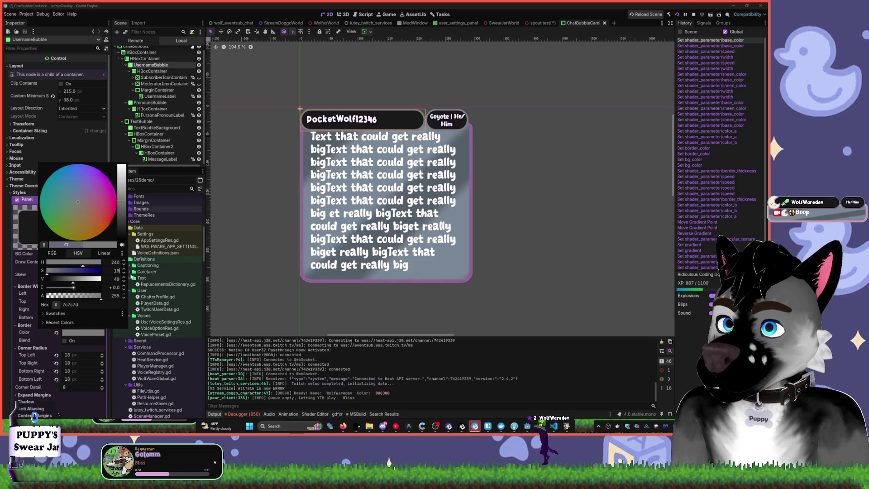
text(9)
click(116, 278)
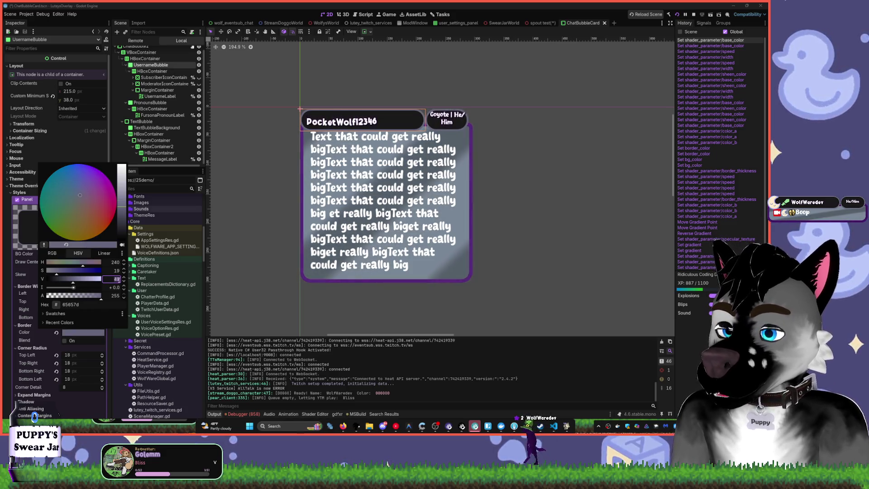
click(134, 268)
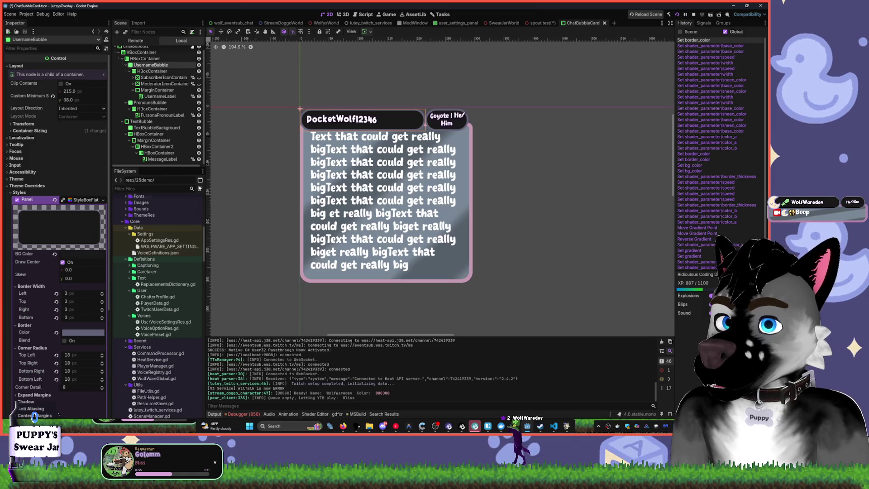
- Try a semi-transparent purple, then pink c69cb3, background on the username panel
click(79, 255)
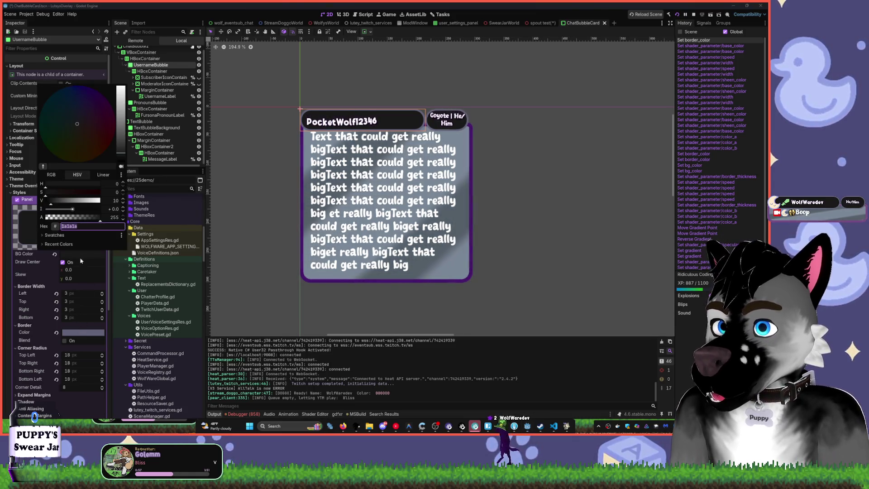
click(68, 193)
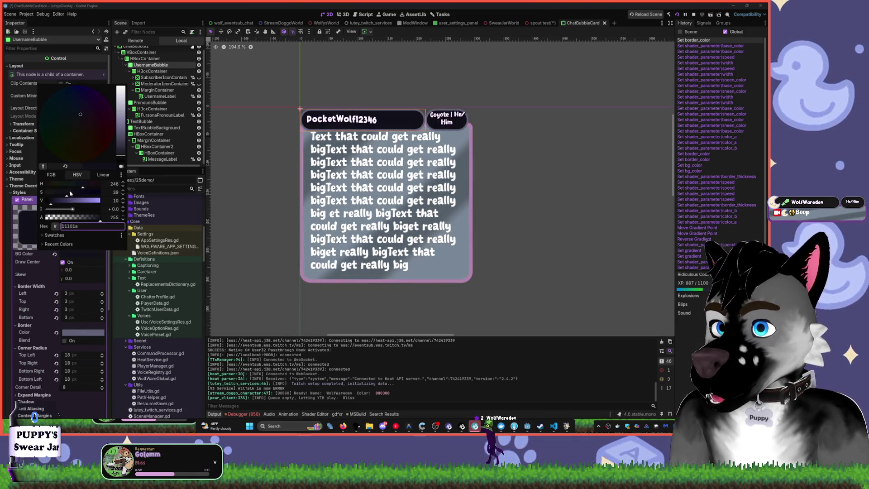
mouse_move(79, 199)
mouse_down()
mouse_move(87, 205)
mouse_move(77, 196)
mouse_move(58, 205)
mouse_up()
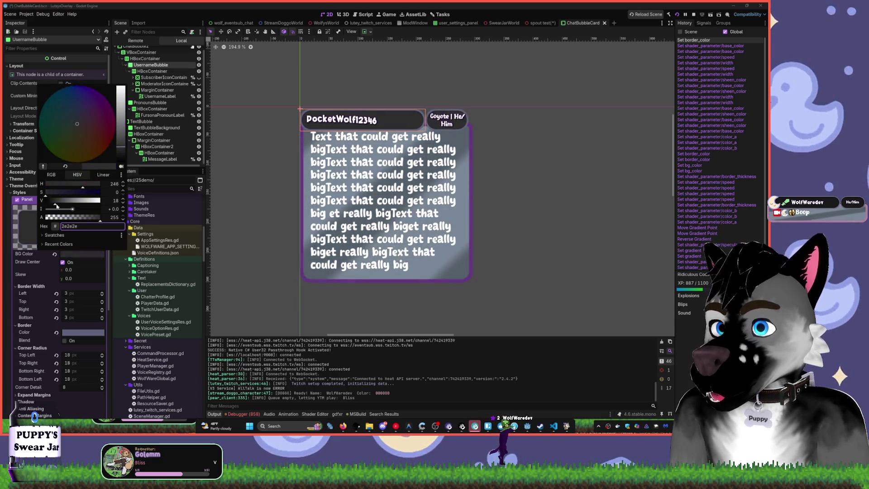
drag(78, 219, 103, 219)
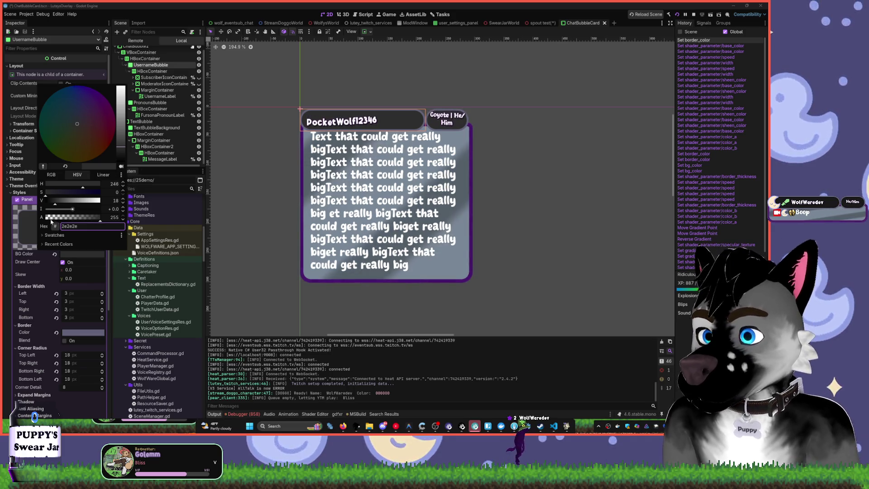
key(ctrl+v)
key(Return)
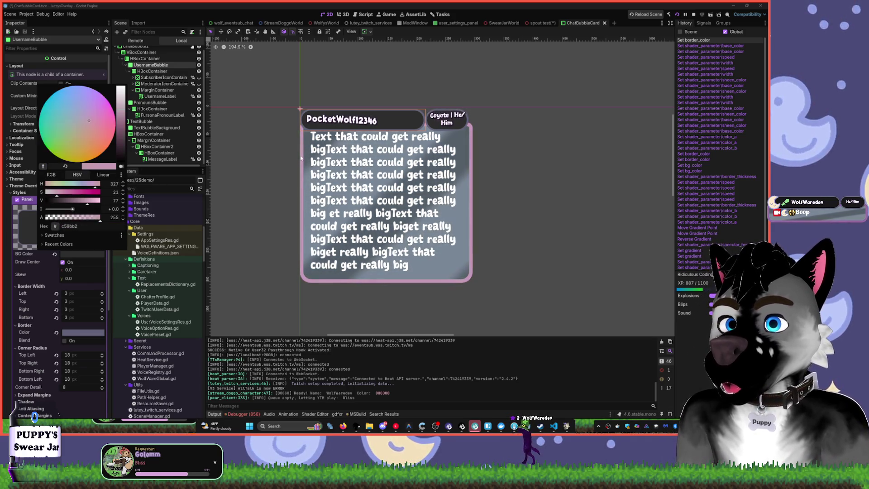
- Eyedrop the grey-blue border colour into the background and darken it to slate grey
click(84, 181)
drag(84, 181, 53, 181)
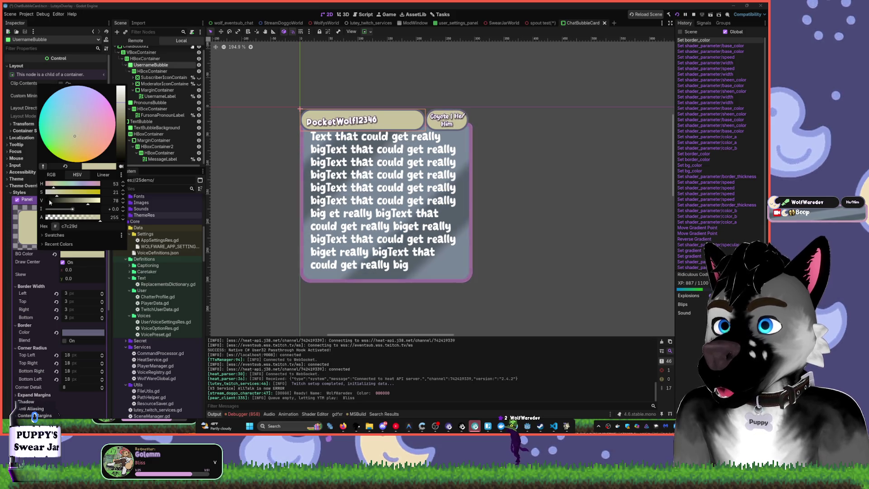
click(43, 166)
click(83, 332)
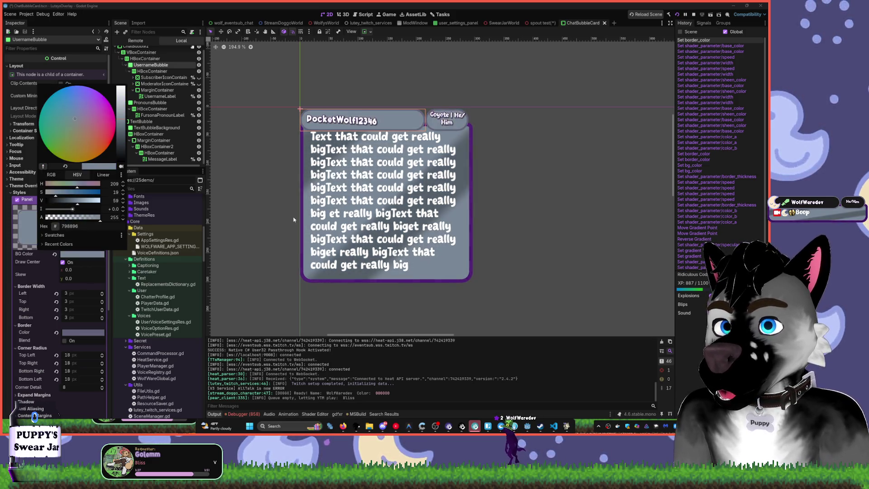
drag(121, 116, 123, 141)
click(154, 78)
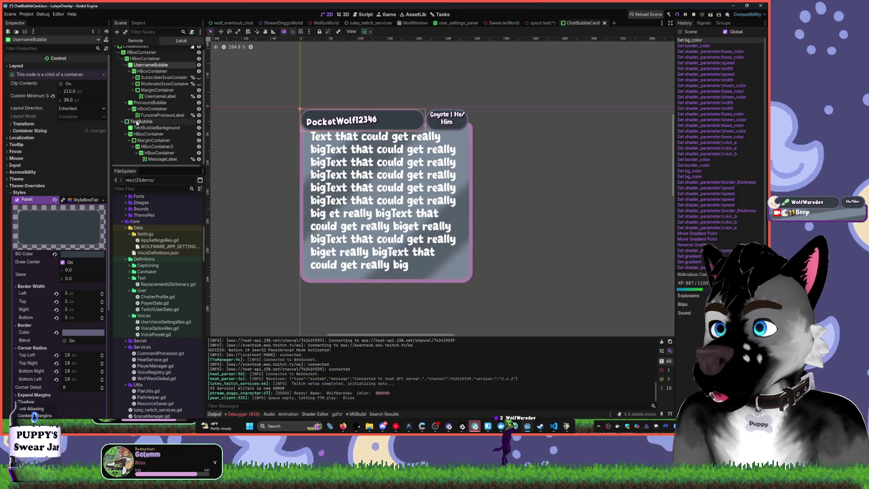
- Undo the last colour change, redo via the History panel, and select TextBubbleBackground
click(482, 216)
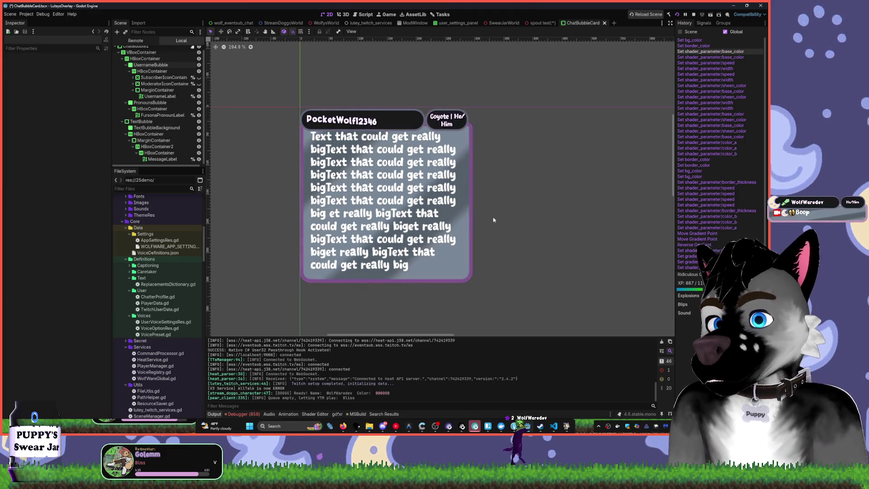
key(ctrl+z)
key(ctrl+z)
key(ctrl+z)
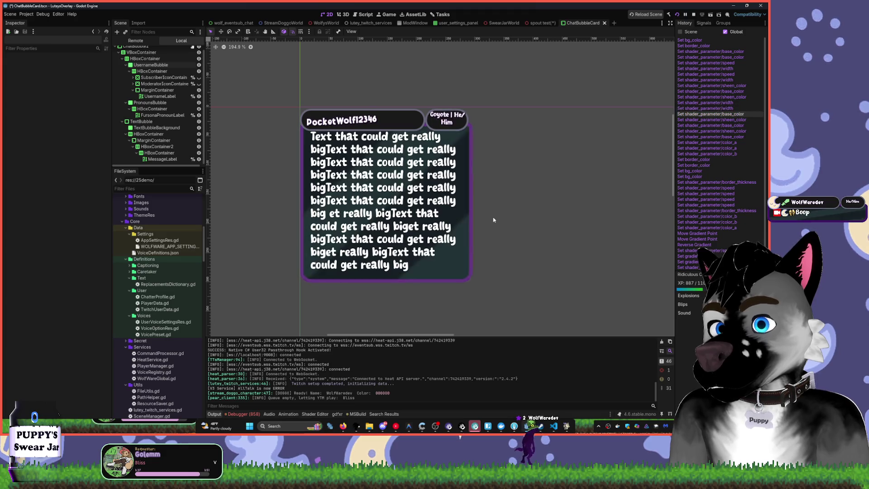
scroll(710, 250, down, 2)
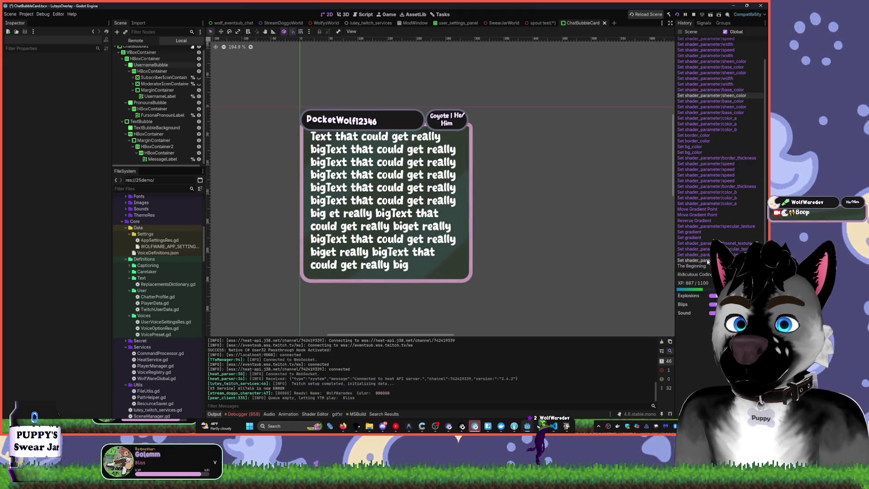
click(692, 260)
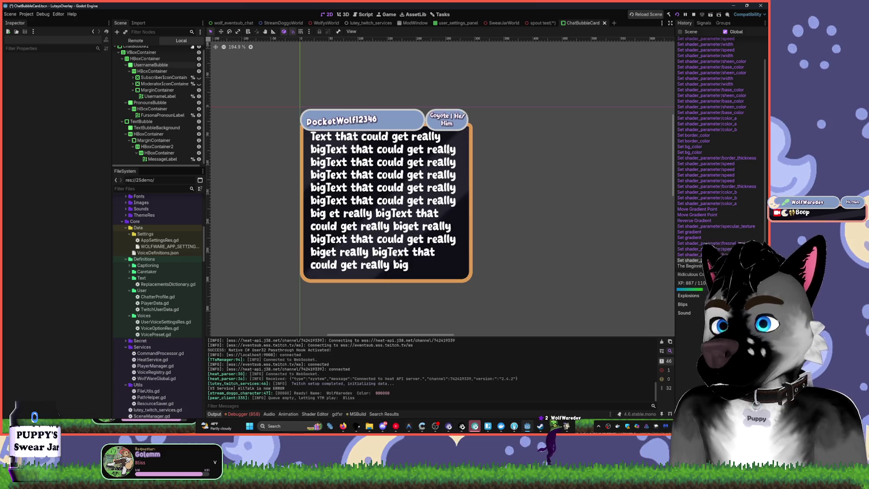
click(311, 144)
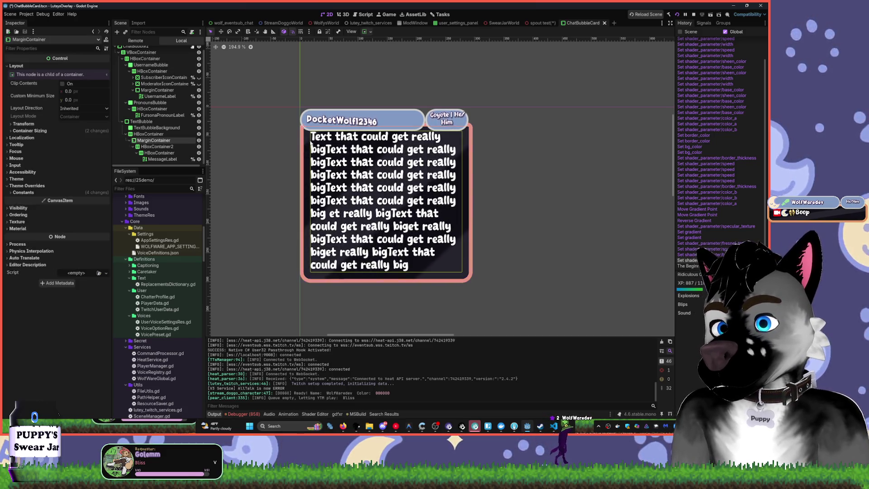
click(153, 127)
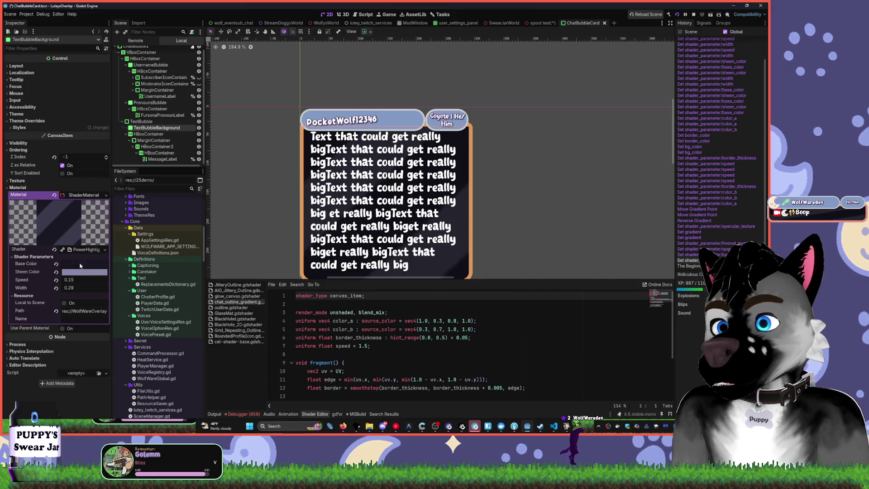
- Set the UsernameBubble's BG Color to a soft green, 5a9f7f
click(150, 103)
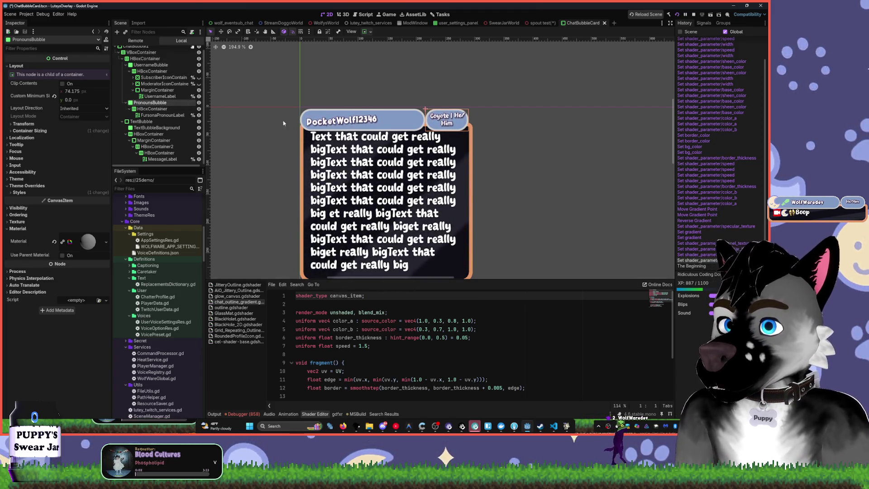
click(335, 120)
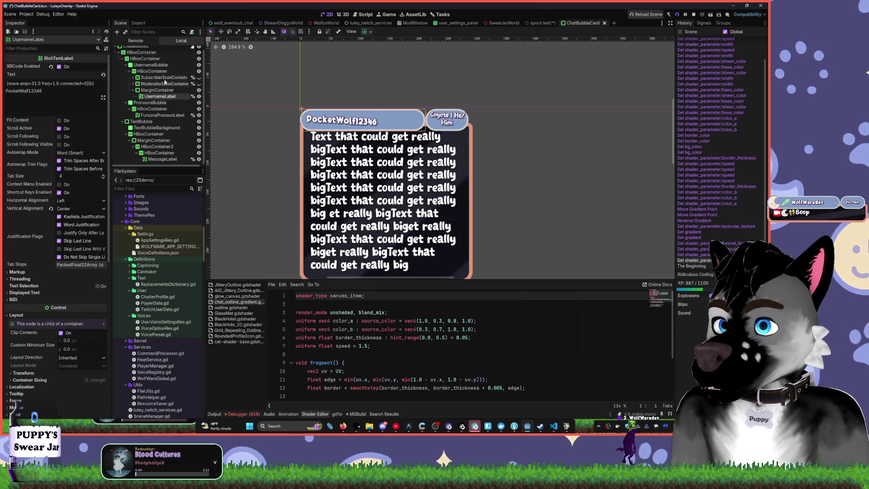
click(150, 65)
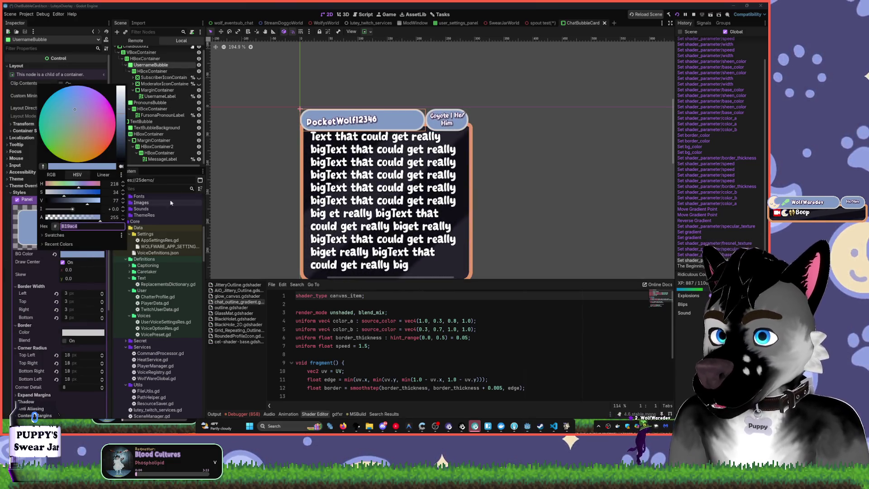
click(90, 254)
mouse_move(121, 98)
mouse_down()
mouse_move(121, 149)
mouse_move(121, 92)
mouse_move(121, 132)
mouse_up()
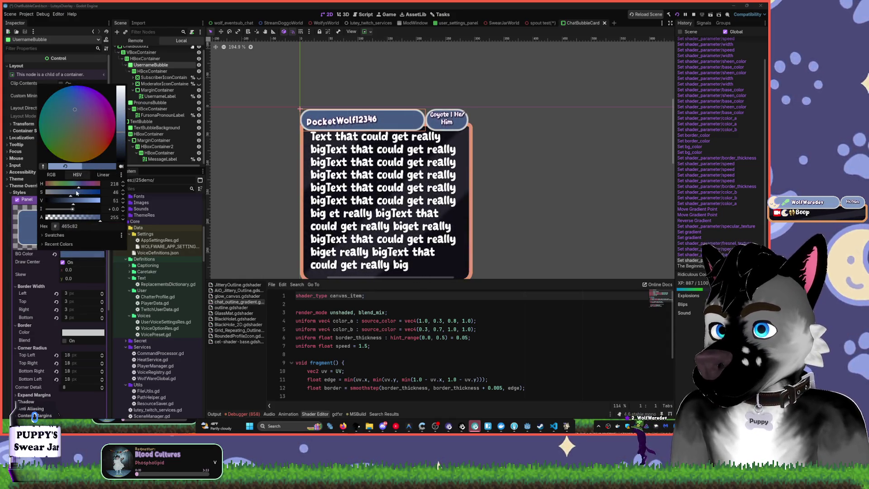
mouse_move(75, 184)
mouse_down()
mouse_move(89, 186)
mouse_move(69, 190)
mouse_up()
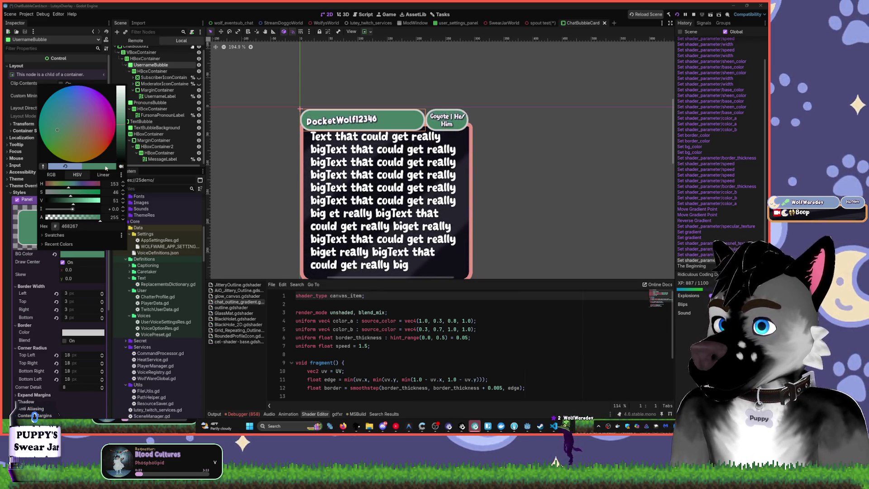
drag(119, 133, 120, 119)
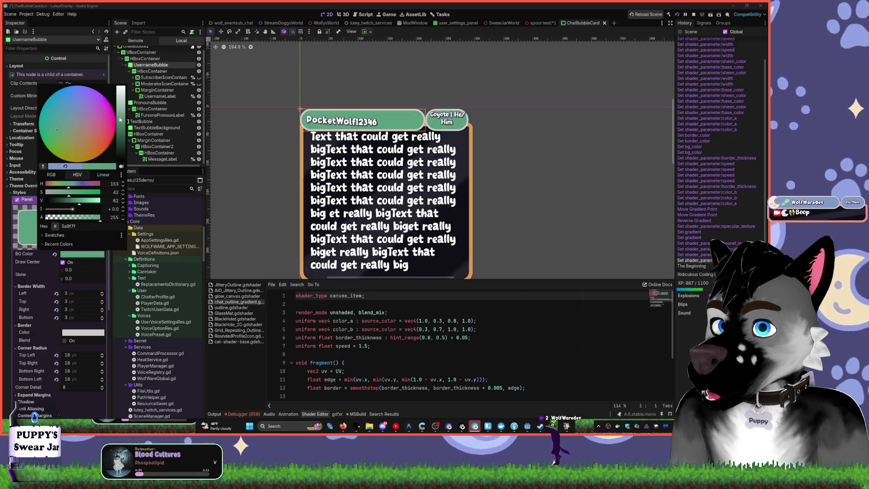
click(193, 95)
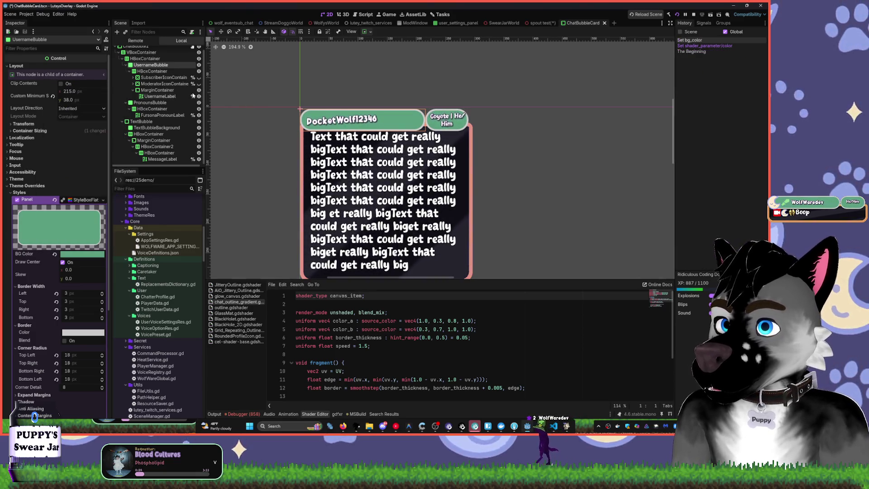
click(150, 102)
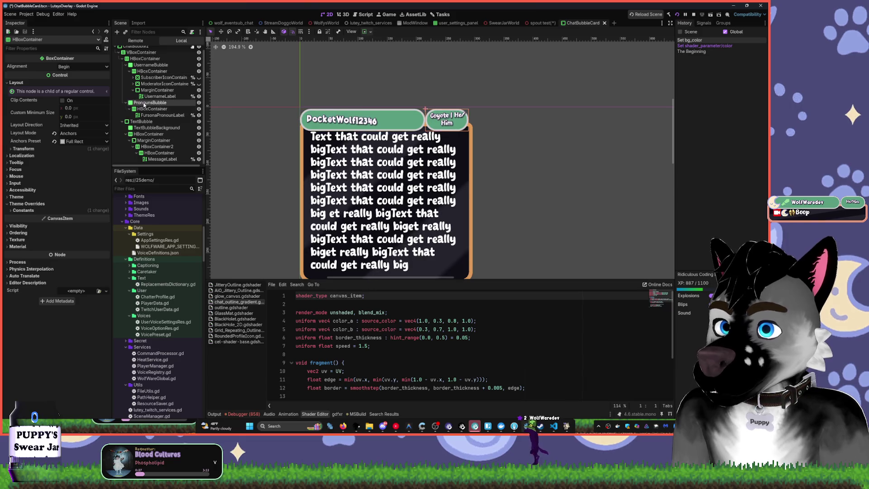
- Skip to the next song in YouTube Music and minimize it
click(448, 423)
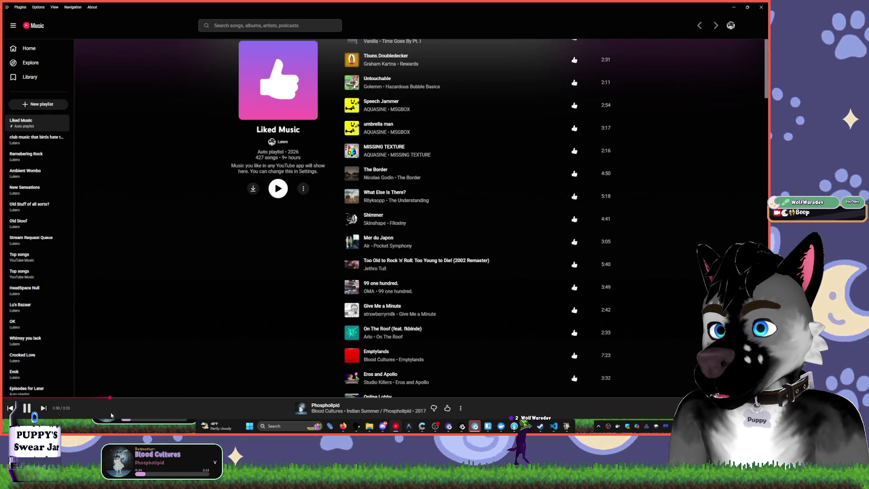
click(43, 408)
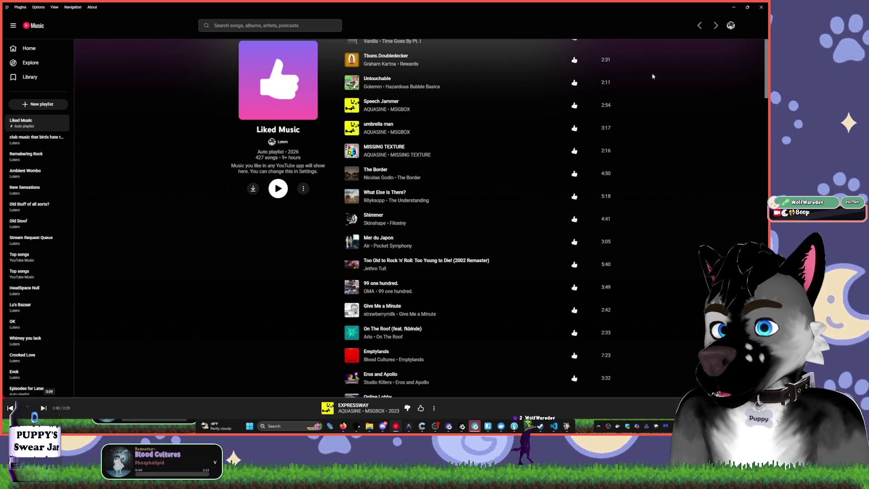
click(734, 8)
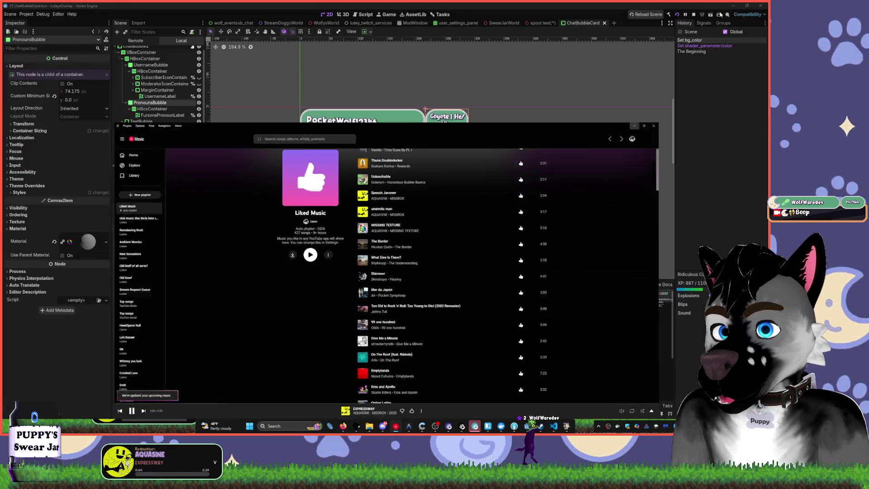
- Select TextBubble and set the outline shader's Color A to light periwinkle
click(141, 121)
click(72, 365)
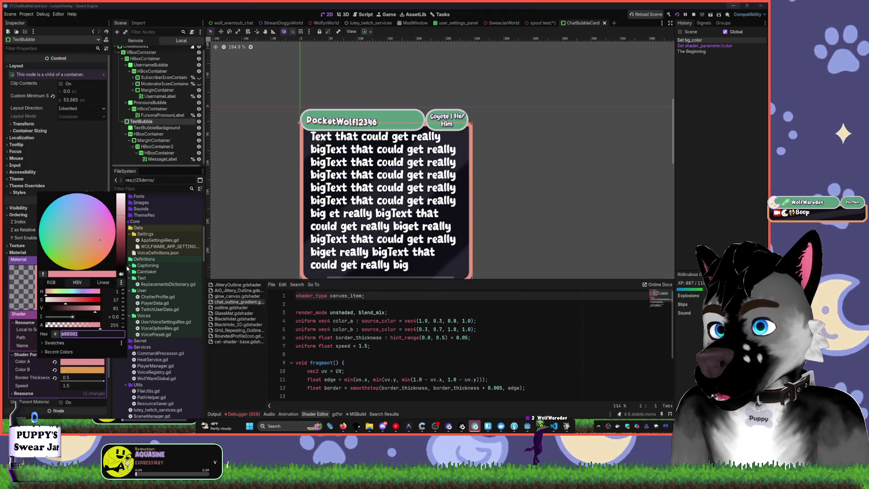
click(50, 293)
mouse_move(52, 296)
mouse_down()
mouse_move(79, 294)
mouse_move(72, 306)
mouse_up()
click(84, 373)
- Set the outline shader's Color B to soft pink d3979b, then select TextBubbleBackground
click(83, 372)
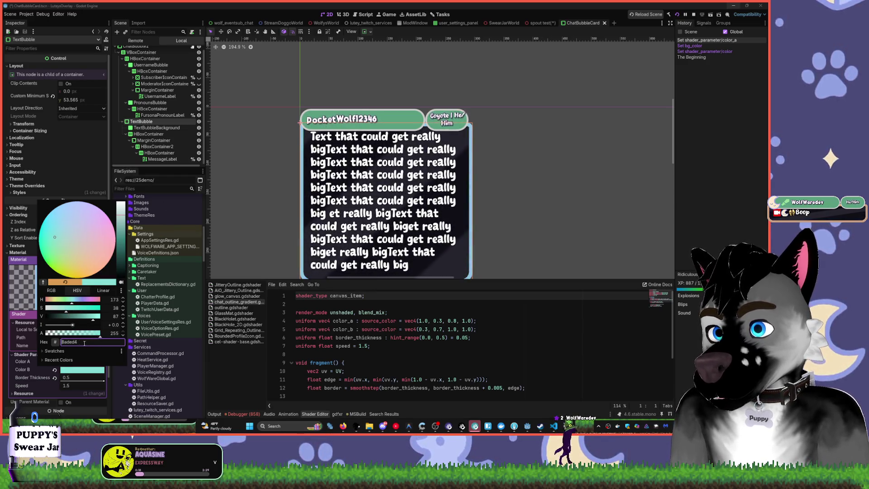
click(143, 119)
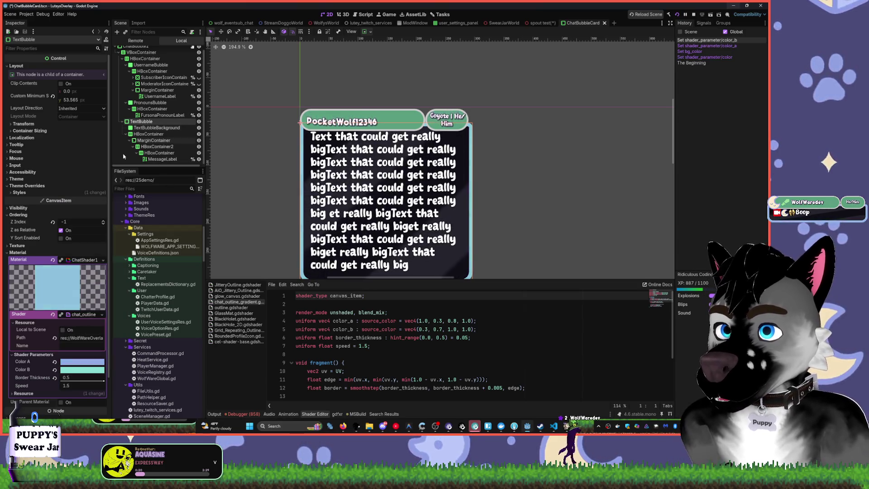
click(82, 362)
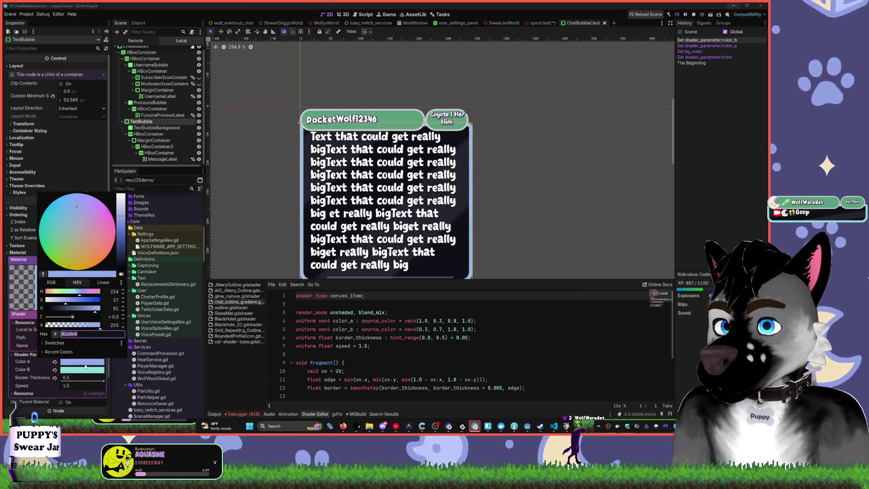
click(86, 369)
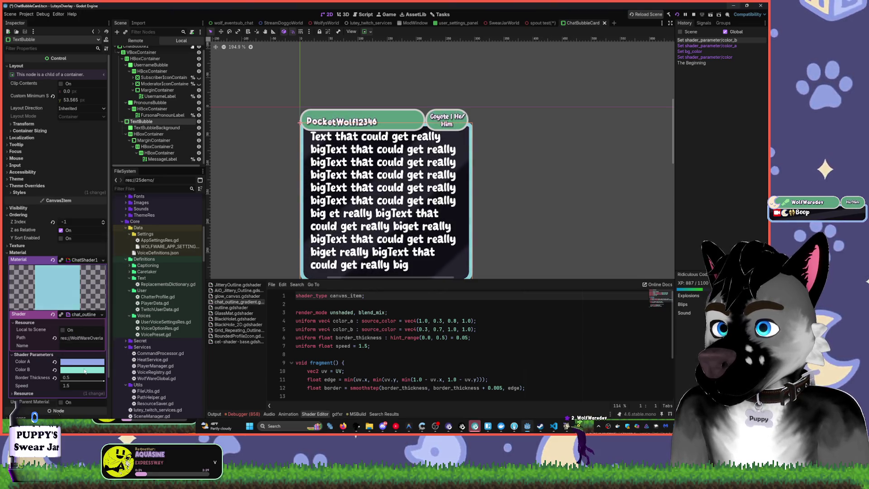
click(86, 369)
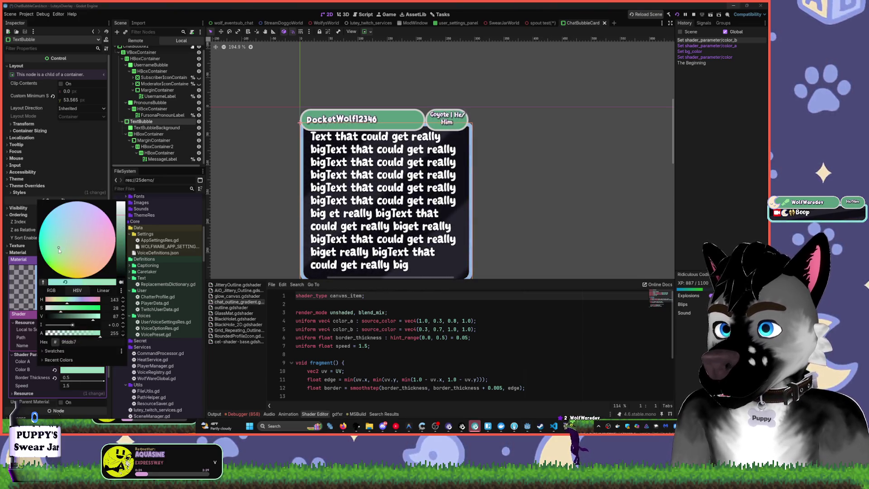
drag(67, 309, 81, 317)
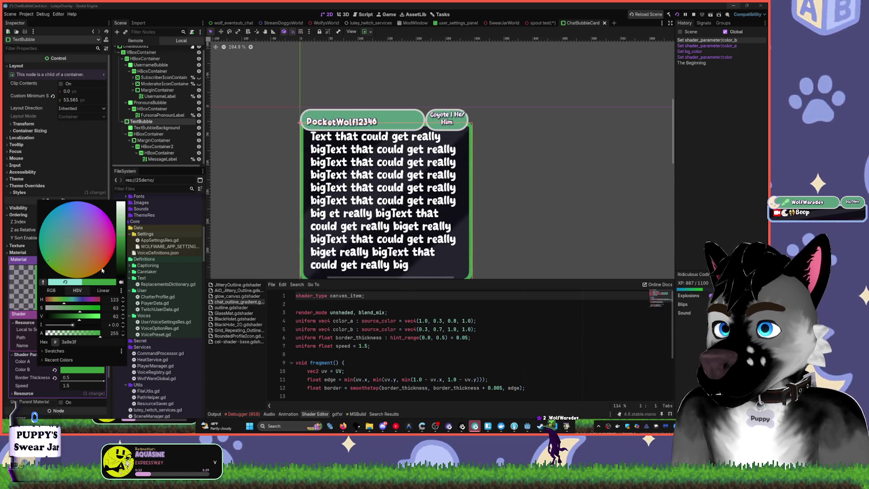
drag(121, 231, 121, 228)
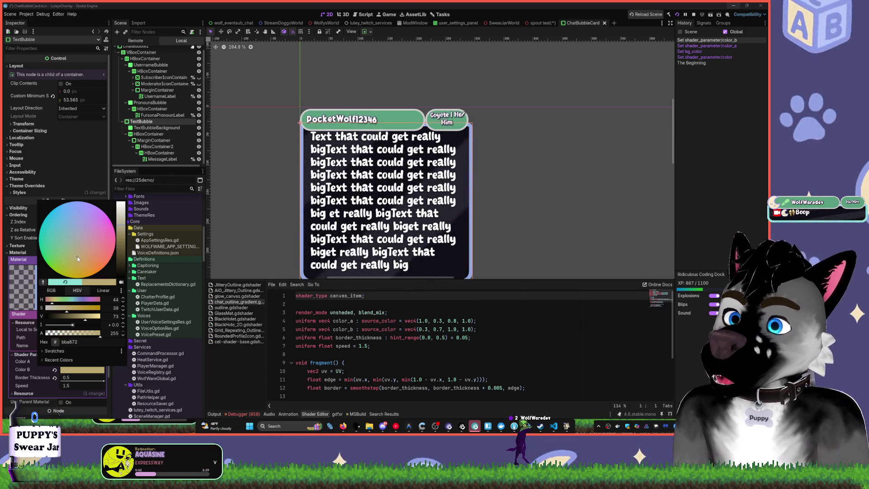
click(93, 245)
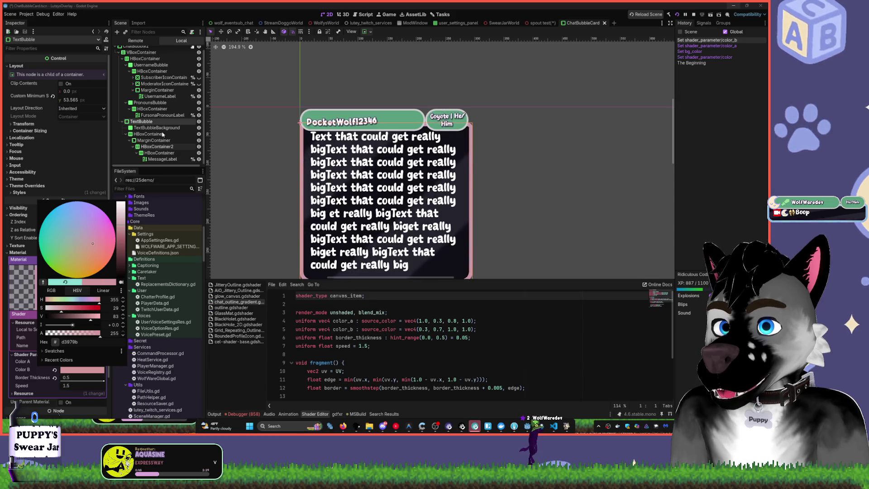
click(163, 134)
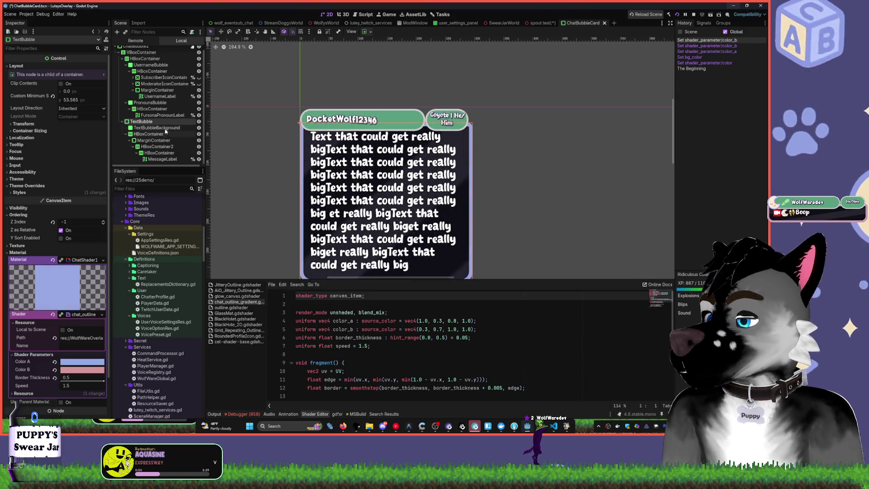
click(157, 129)
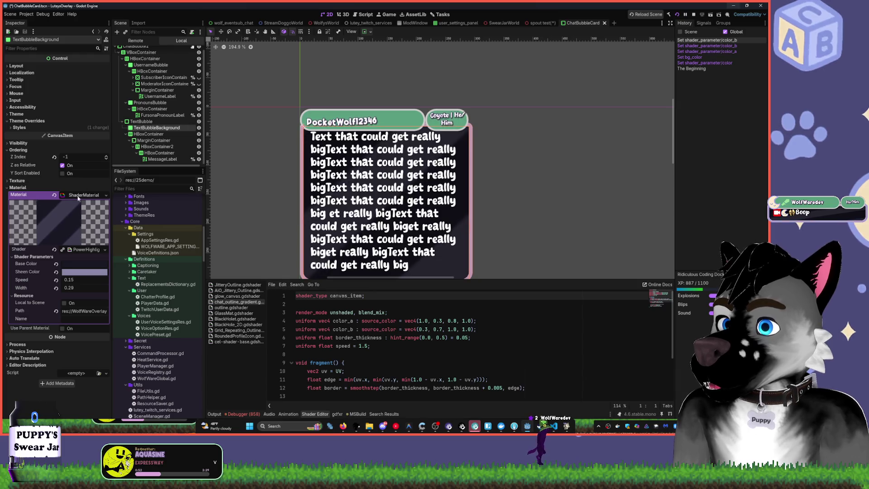
- Tune the background shader's Base Color and Sheen Color to a pale, low-saturation blue-grey
click(71, 264)
drag(126, 163, 124, 168)
click(77, 236)
key(ctrl+v)
key(Return)
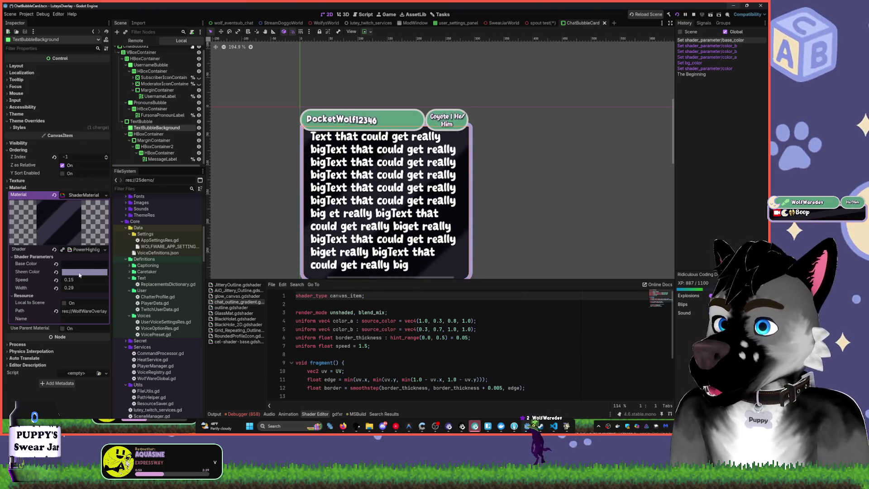
mouse_move(85, 205)
mouse_down()
mouse_move(71, 204)
mouse_move(102, 204)
mouse_move(78, 205)
mouse_up()
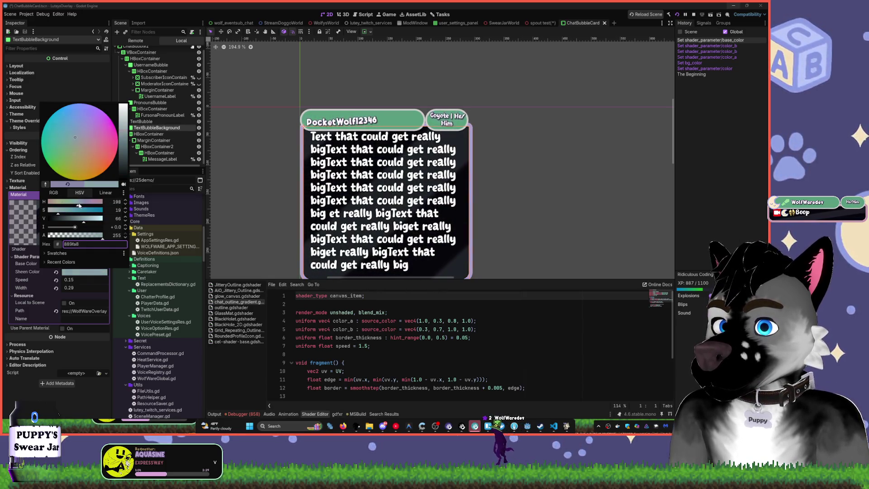
mouse_move(58, 211)
mouse_down()
mouse_move(83, 216)
mouse_move(49, 219)
mouse_move(104, 222)
mouse_move(66, 203)
mouse_move(51, 210)
mouse_move(104, 206)
mouse_up()
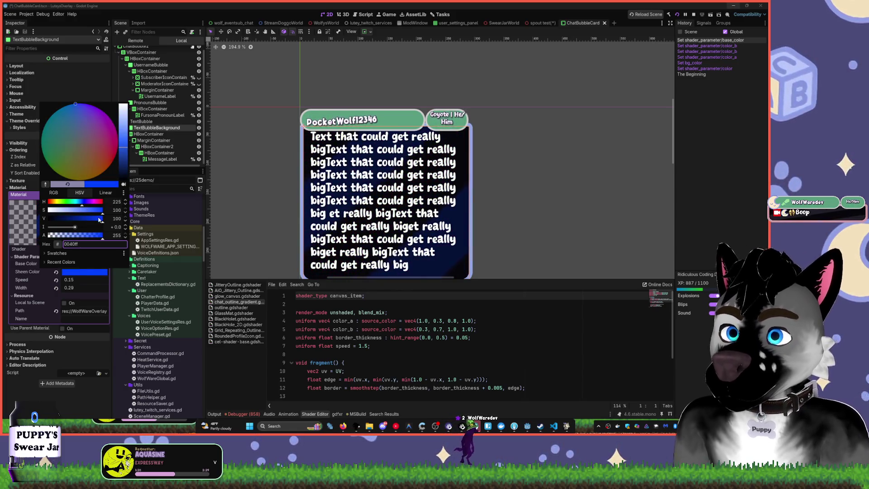
click(67, 184)
drag(67, 211, 62, 212)
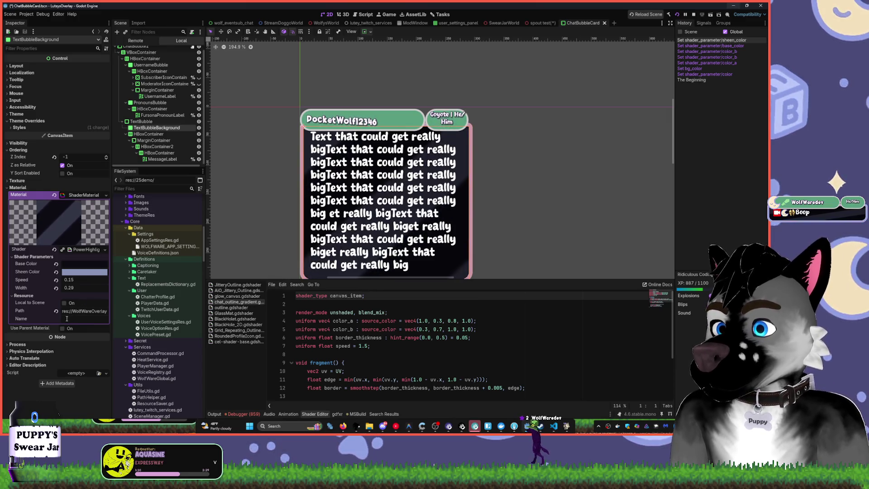
click(83, 195)
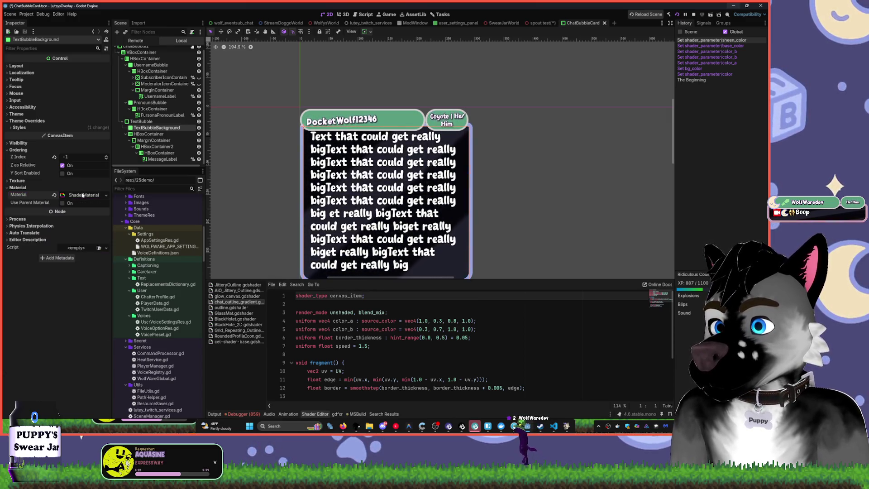
- Expand the background's Theme Overrides to reveal its Panel StyleBoxFlat properties
click(19, 181)
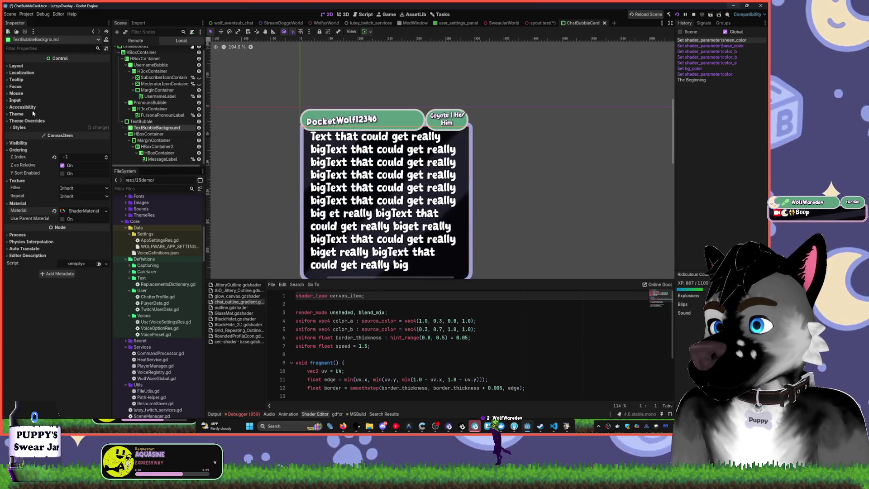
click(19, 128)
click(87, 135)
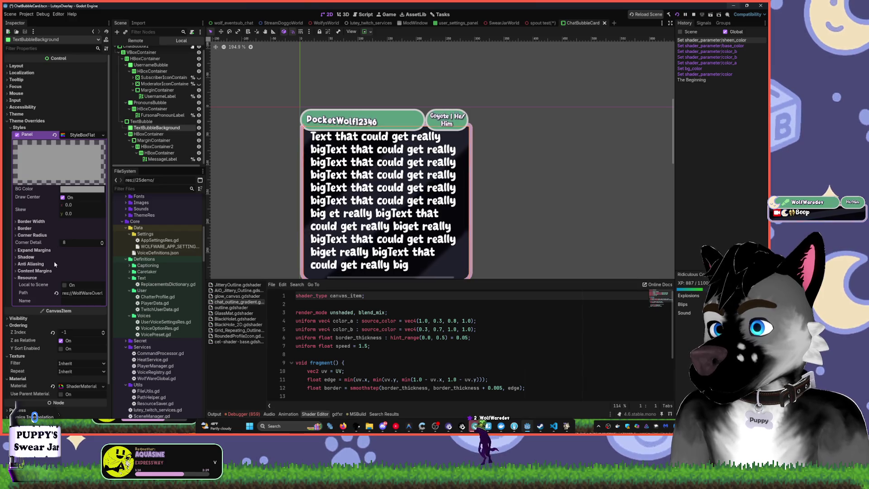
drag(255, 237, 283, 199)
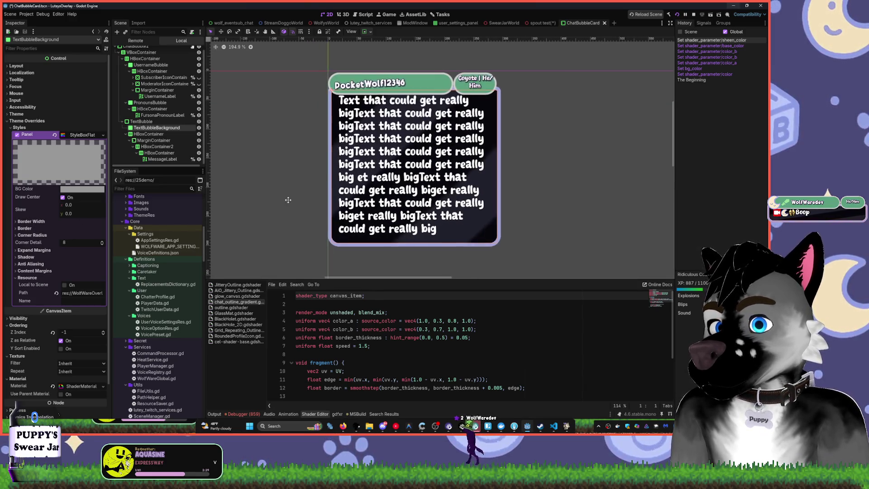
- Give the background panel a 0.21 vertical skew so its lower edge tilts
click(33, 235)
drag(74, 242, 97, 242)
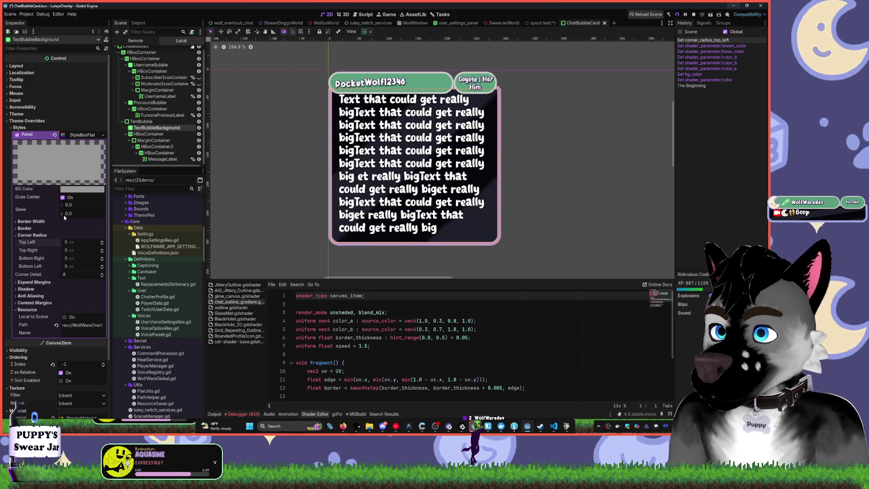
drag(64, 216, 68, 216)
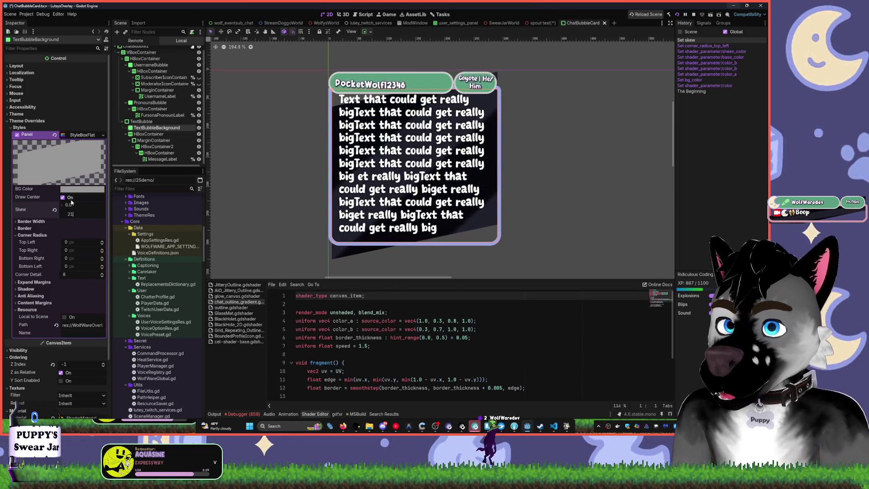
key(Return)
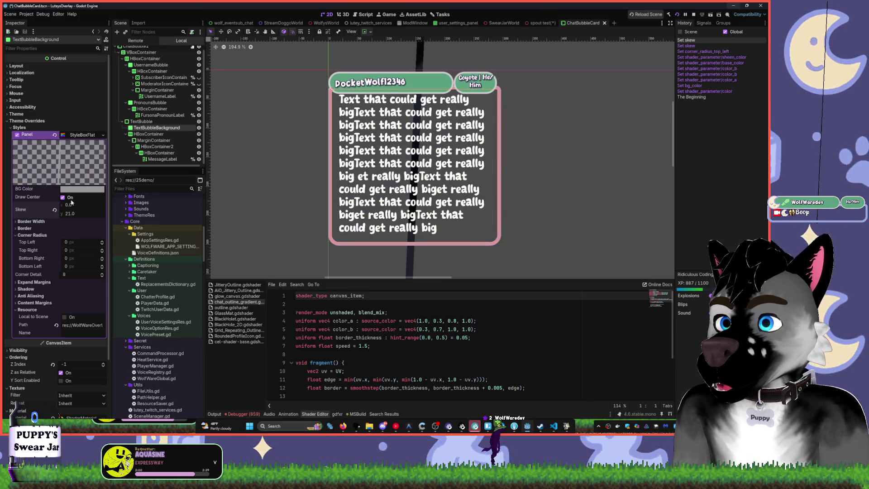
key(ctrl+z)
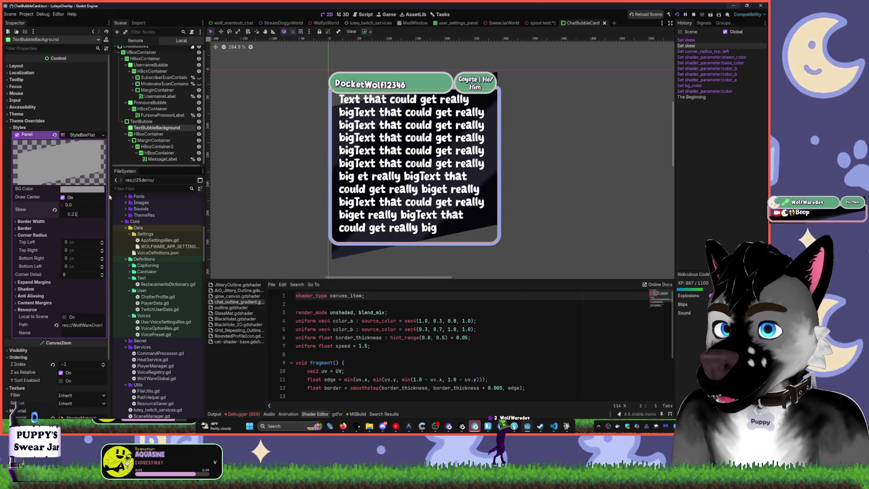
click(161, 103)
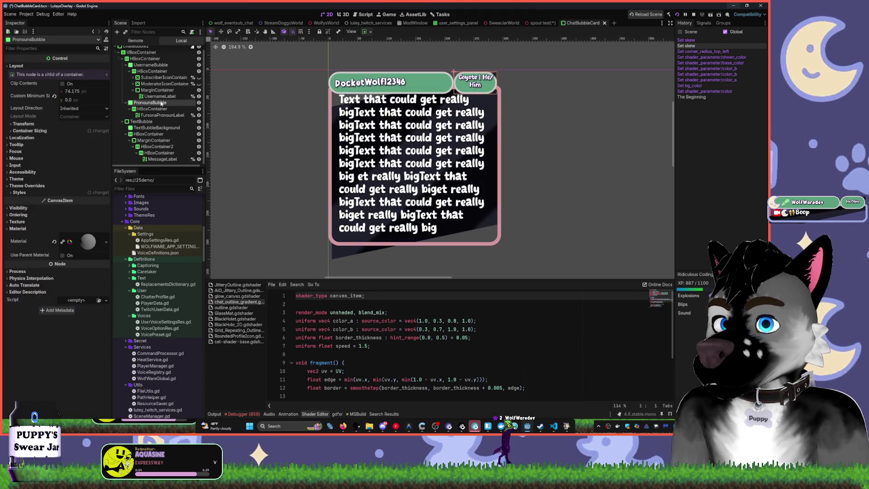
- Try a 0.21 vertical skew on the TextBubble outline's StyleBoxFlat, then undo it
click(160, 97)
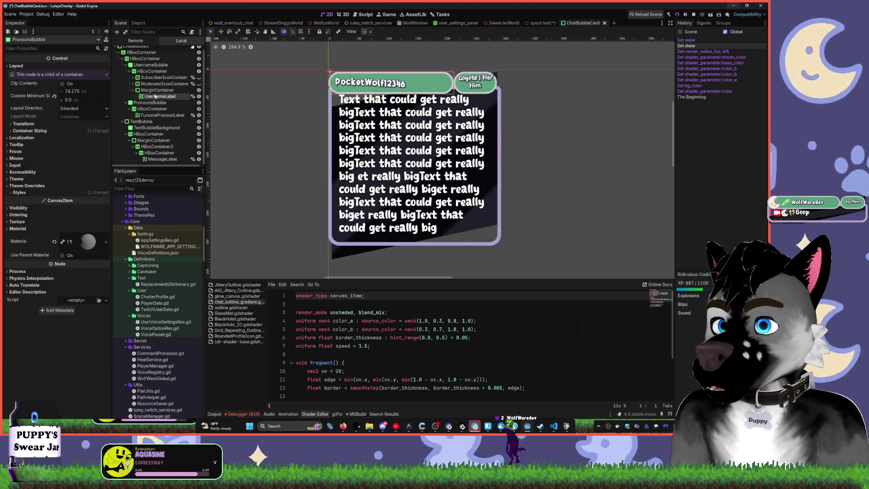
click(332, 108)
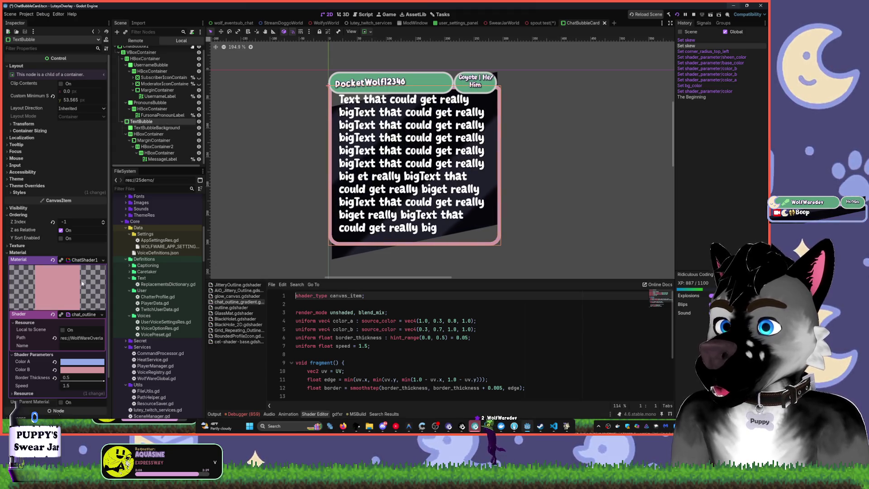
scroll(76, 299, down, 2)
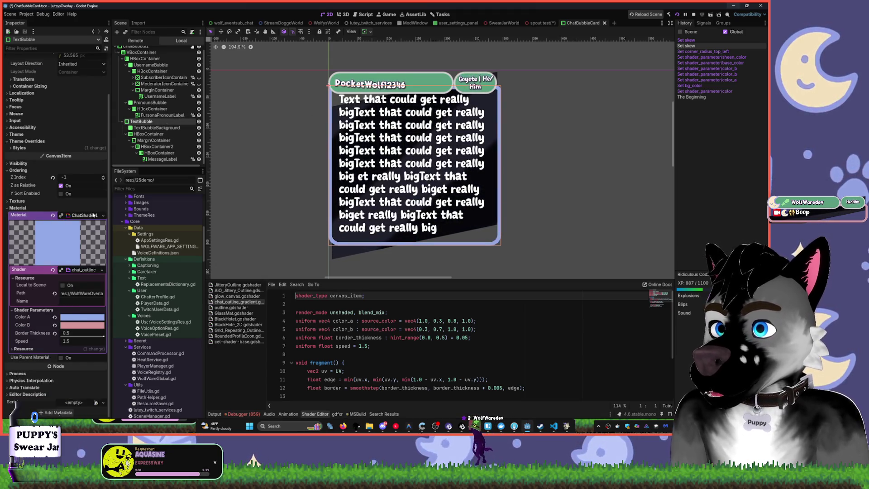
click(31, 147)
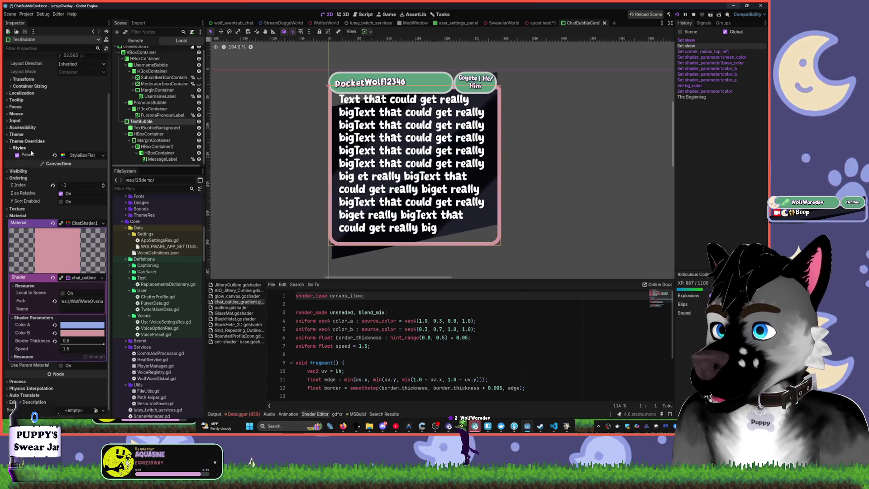
click(86, 155)
click(77, 234)
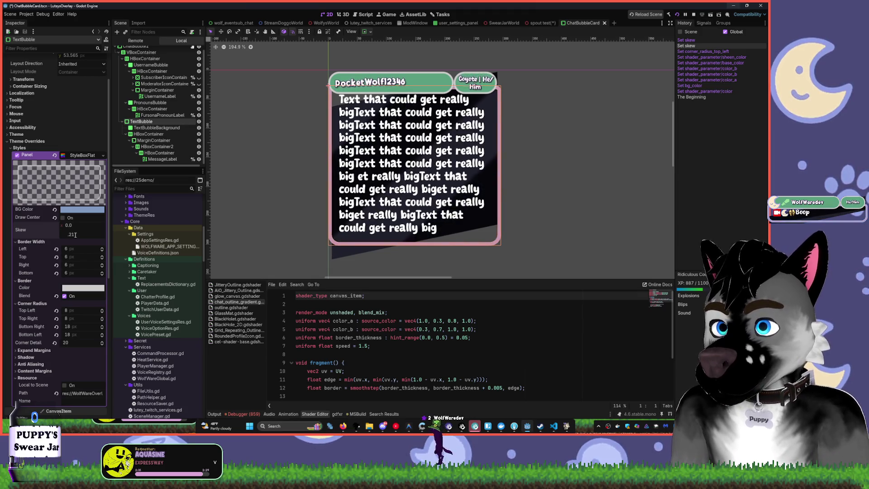
key(Return)
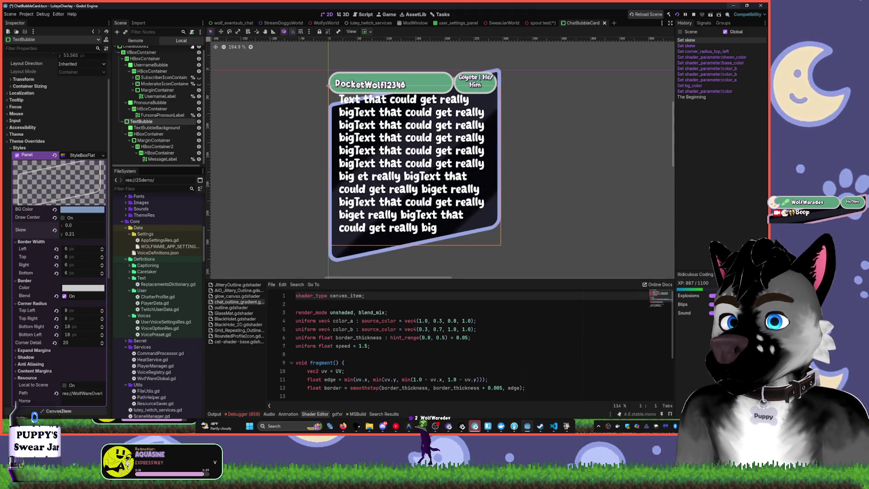
click(511, 146)
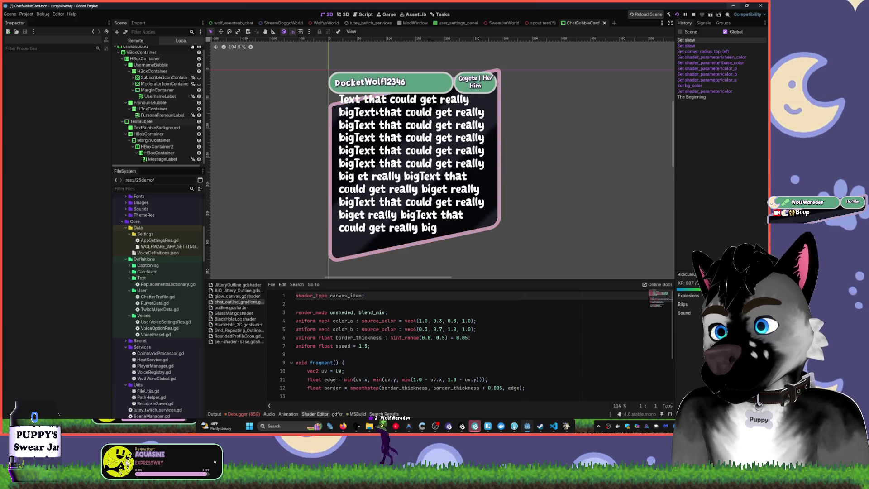
key(ctrl+z)
key(ctrl+z)
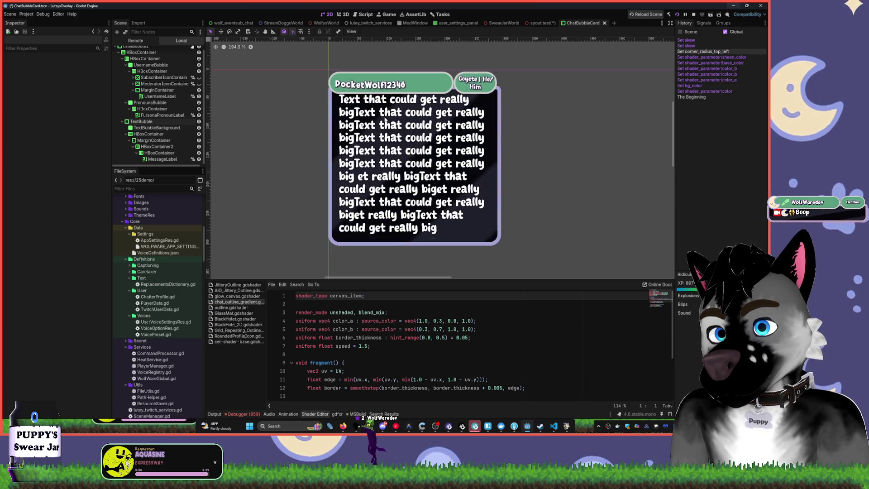
- Remove the outline's vertical skew and give it a horizontal skew of -0.065
click(141, 121)
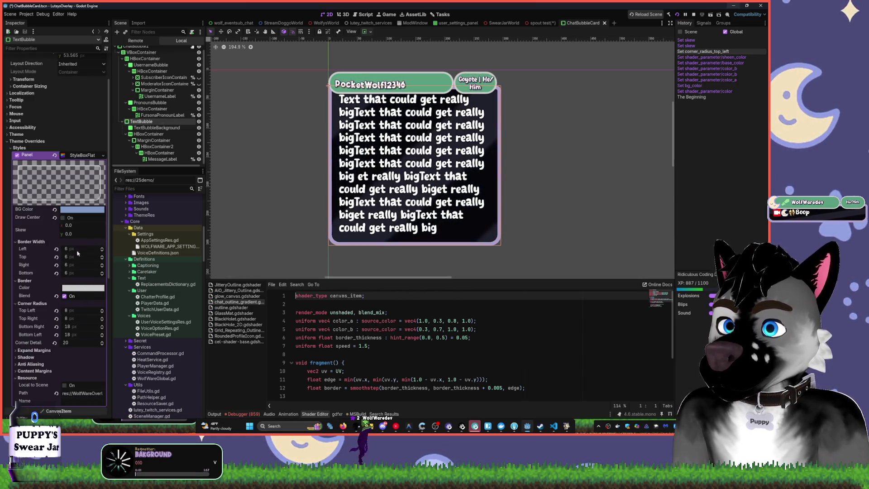
drag(74, 235, 63, 235)
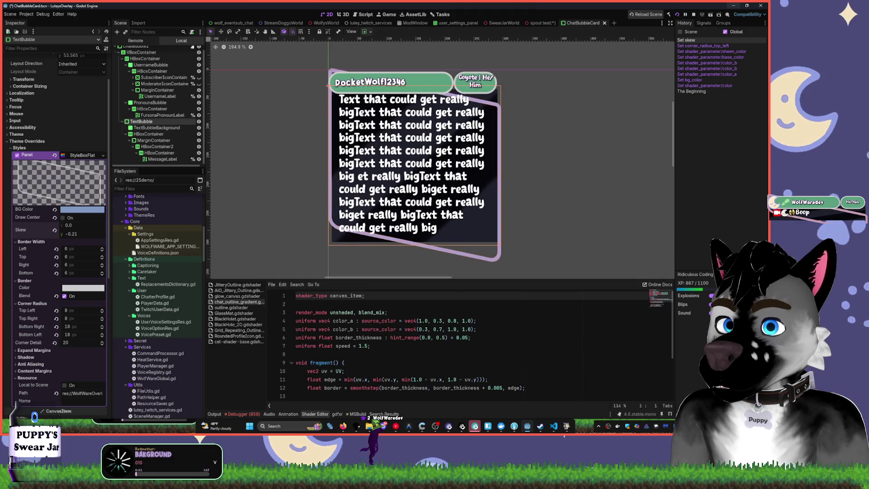
mouse_move(72, 234)
mouse_down()
mouse_move(84, 234)
mouse_move(66, 225)
mouse_up()
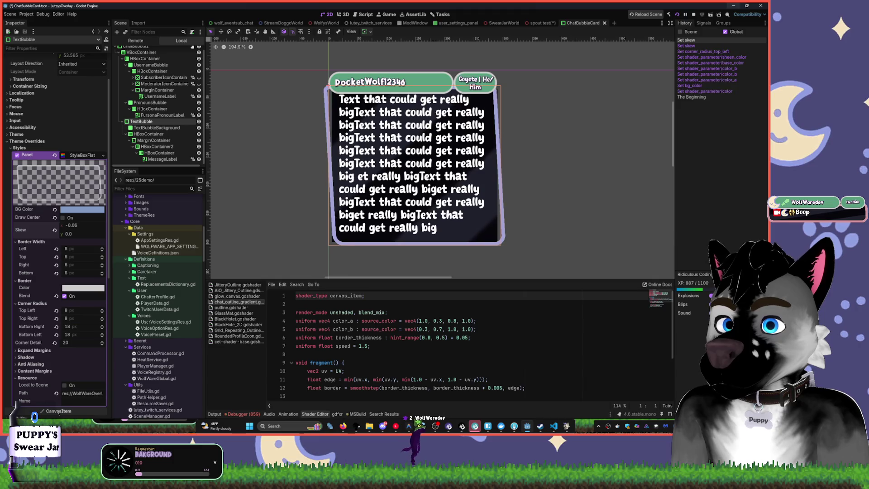
click(81, 226)
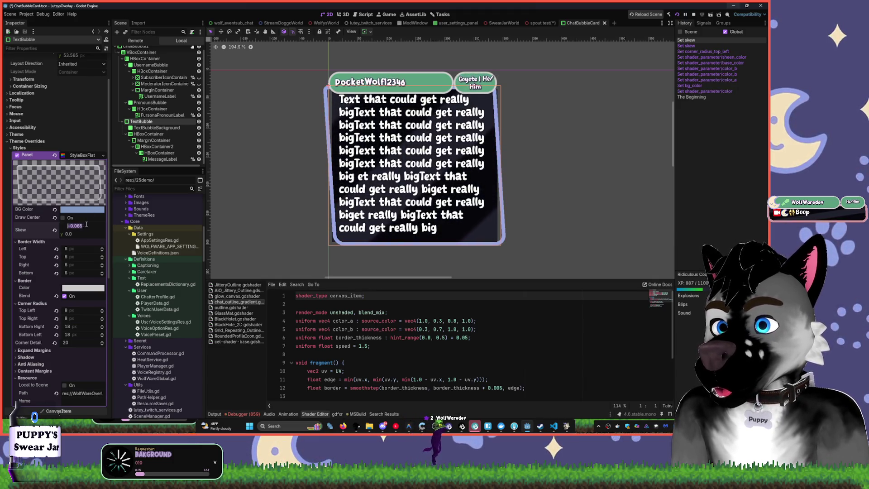
- Set TextBubbleBackground's horizontal skew to -0.065 to match the outline
click(154, 128)
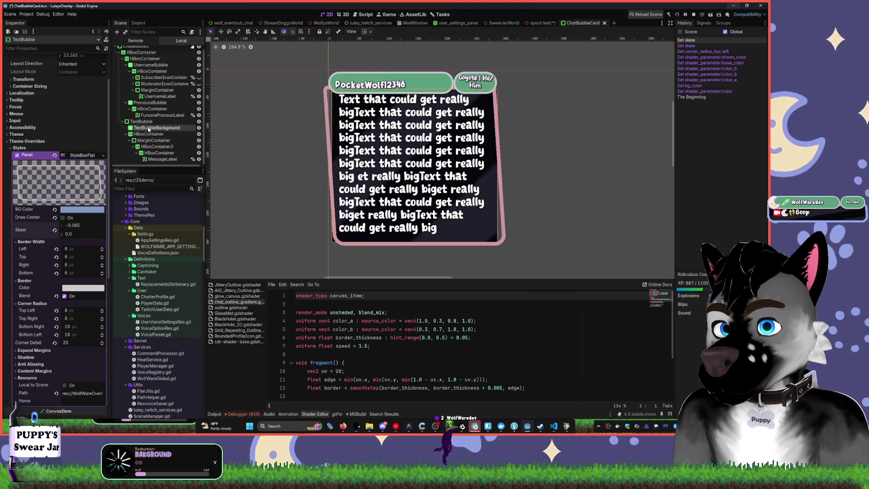
click(81, 205)
text(-0.065)
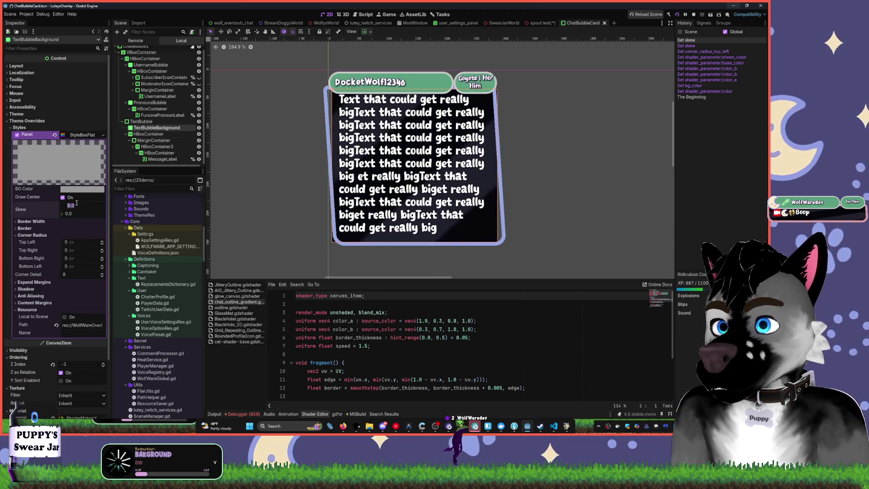
key(Tab)
click(238, 155)
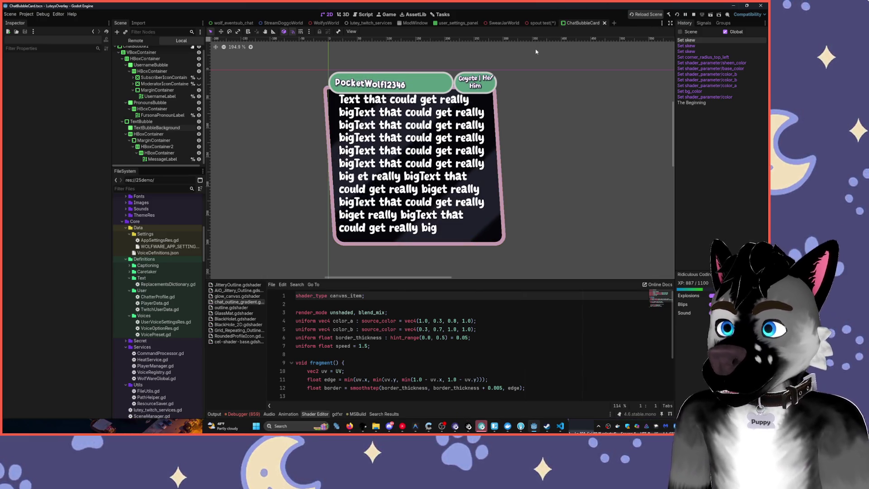
- Run the overlay with F5 to check live chat bubbles, then undo the last two skew edits
key(F5)
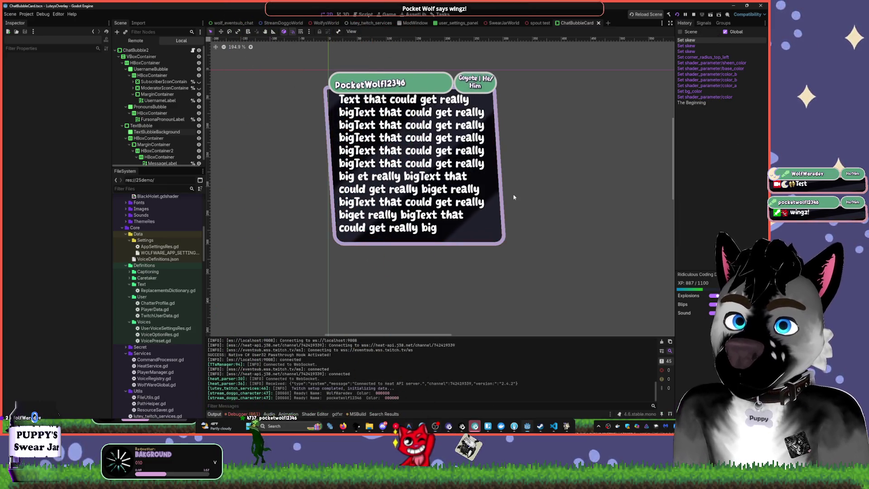
key(ctrl+z)
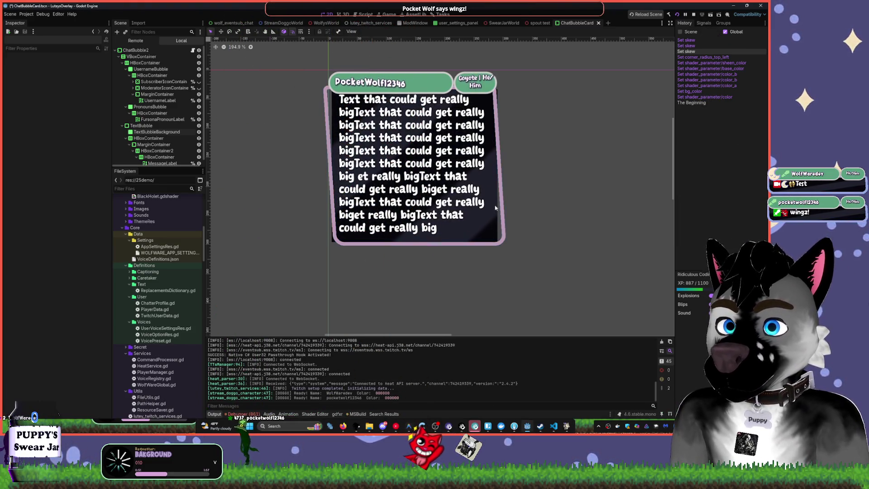
key(ctrl+z)
key(ctrl+z)
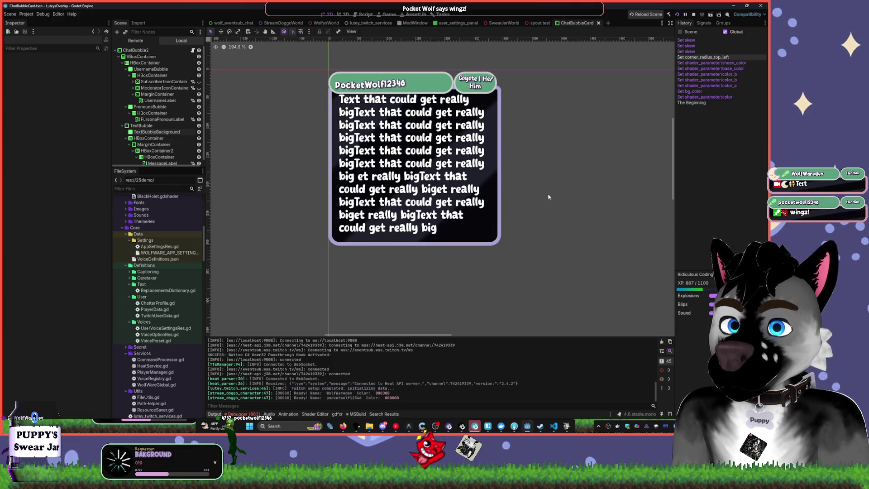
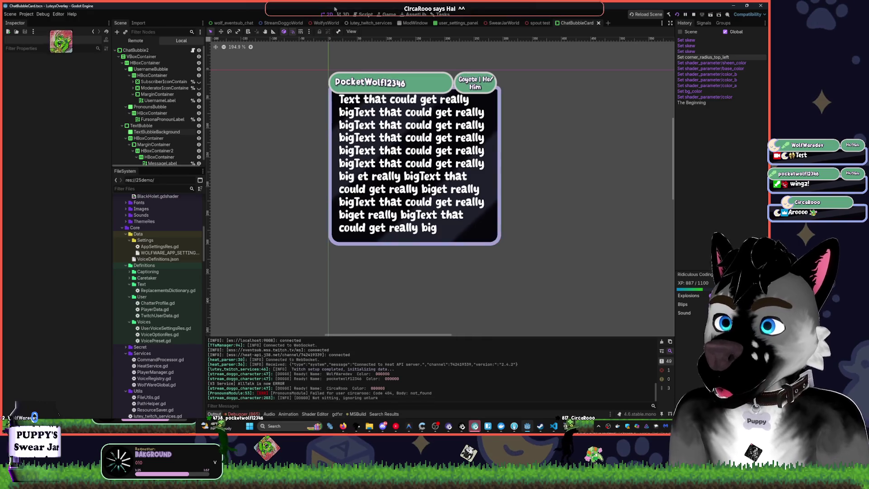
- Close the spout test tab and reopen spout test.tscn from the FileSystem dock filtered for 'spou'
click(535, 23)
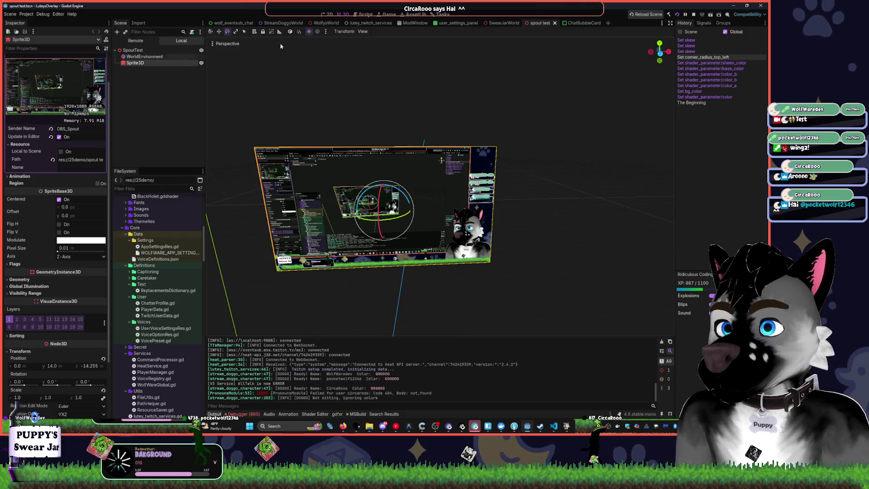
click(555, 23)
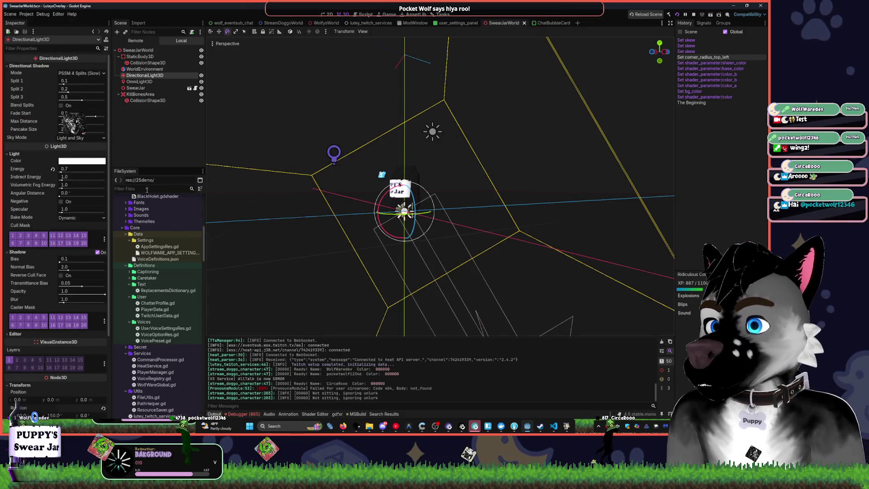
click(119, 181)
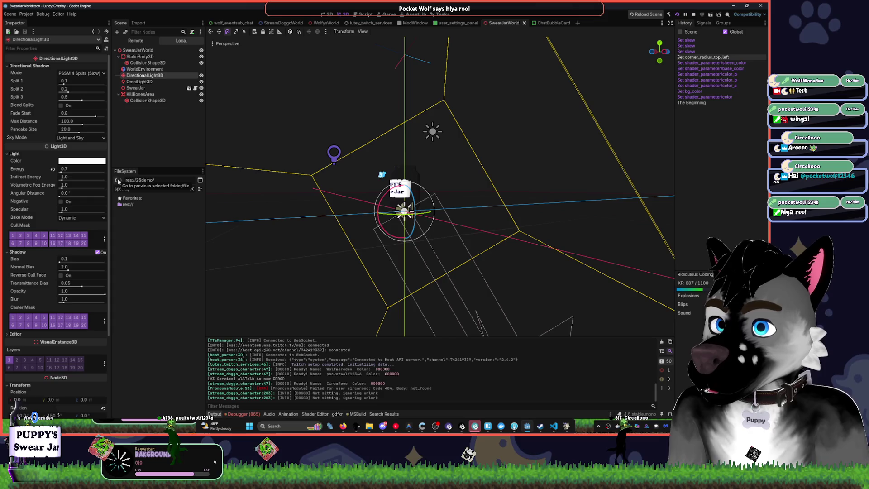
text(u)
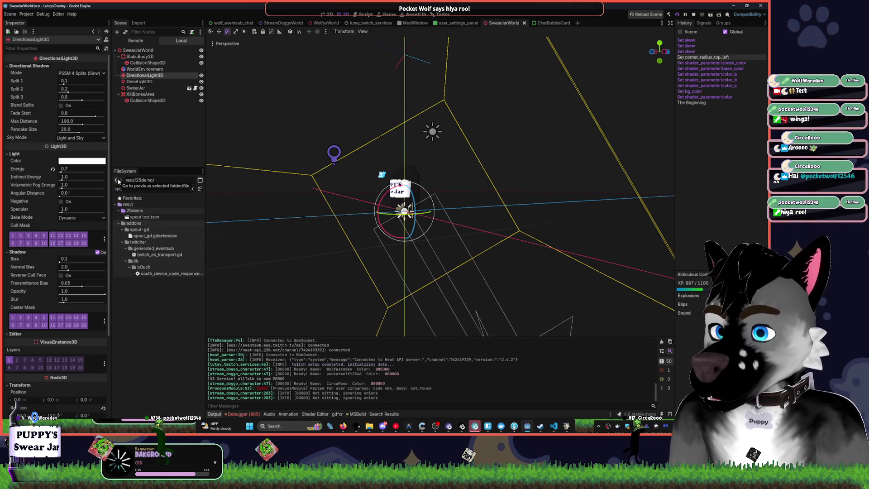
click(146, 217)
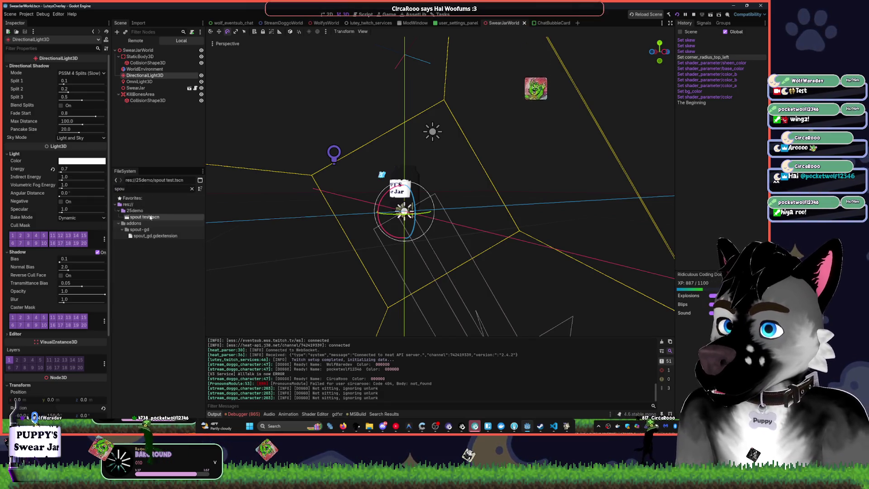
right_click(144, 218)
key(Escape)
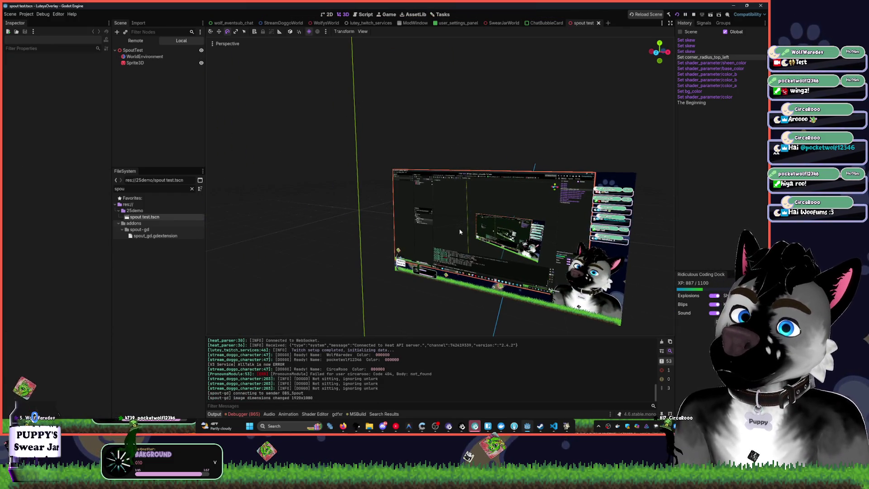
- Select the Sprite3D node, collapse its Transform section, and briefly check the music player
scroll(461, 235, up, 5)
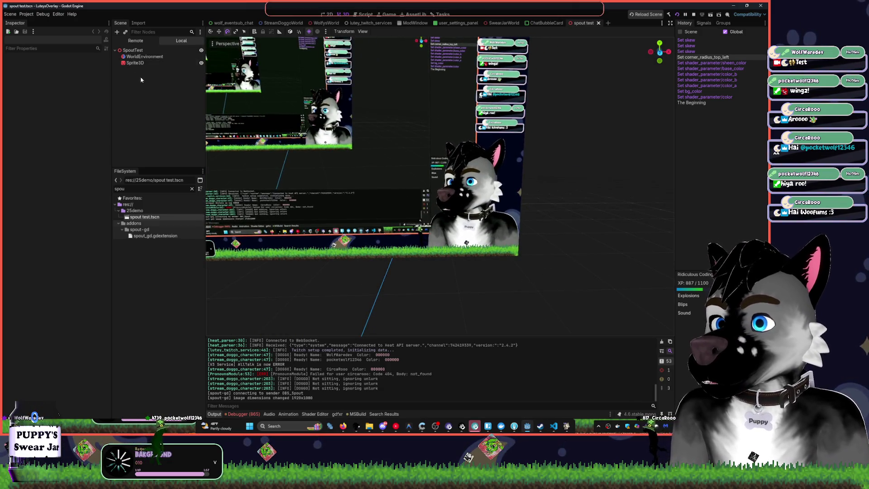
click(144, 63)
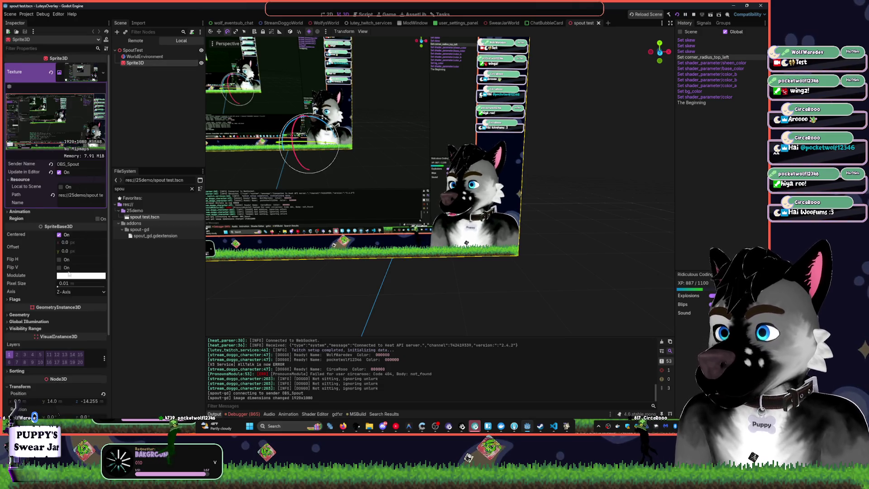
scroll(26, 278, down, 5)
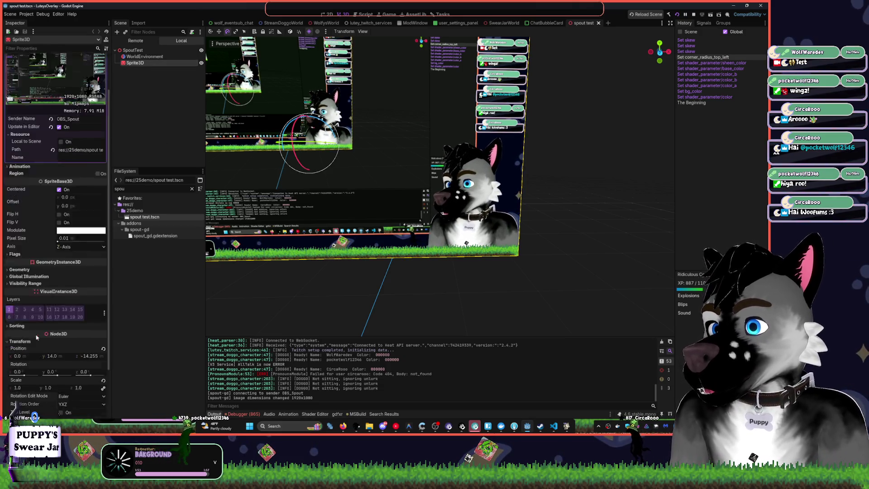
click(27, 279)
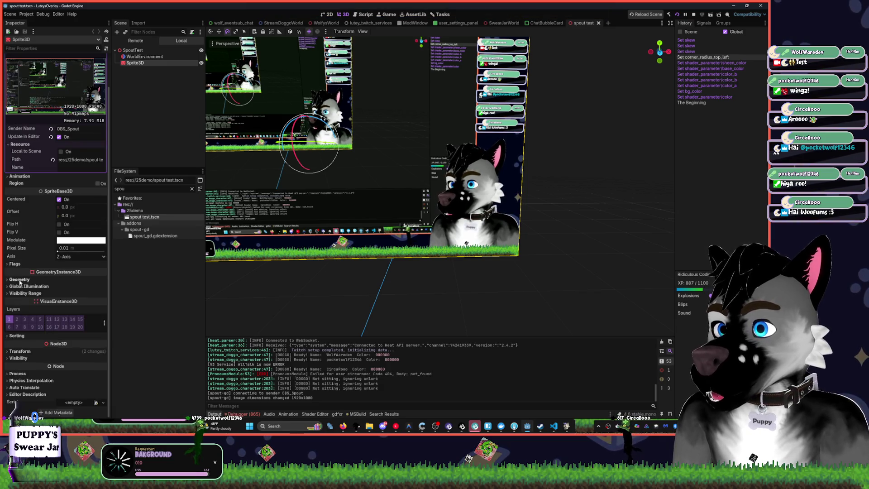
key(alt+Tab)
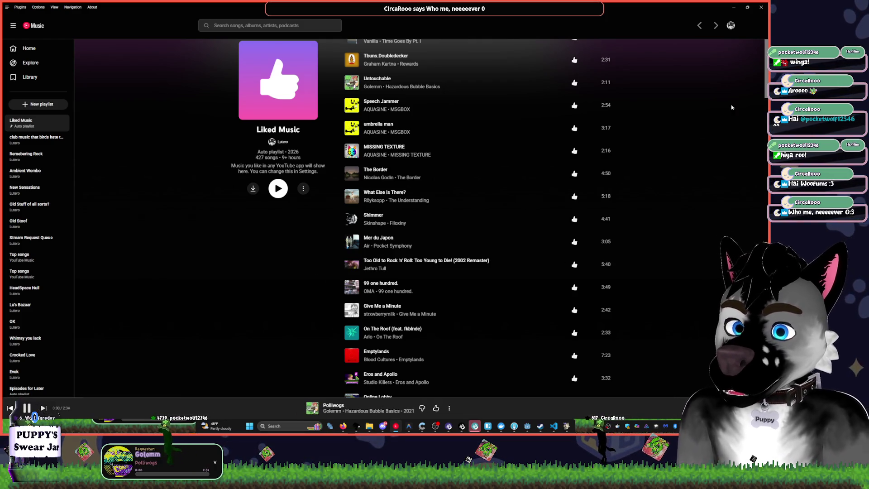
click(735, 8)
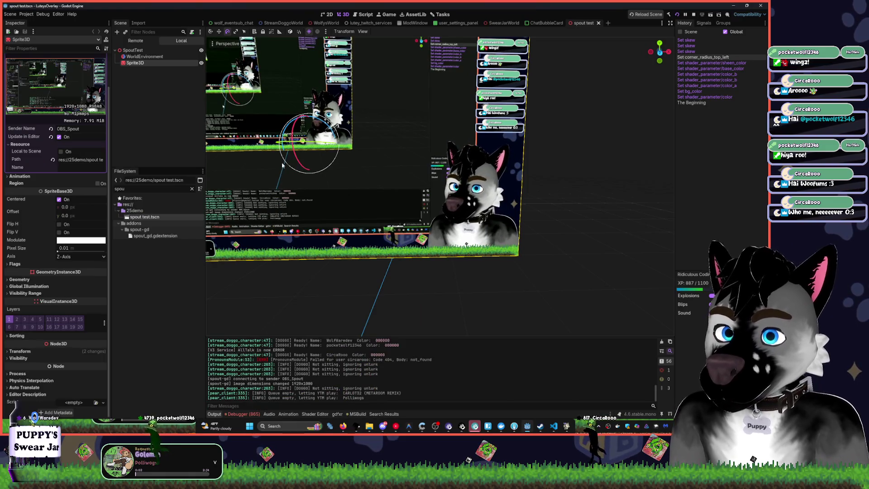
- Test a vertical flip on the spout sprite, then turn Flip V back off
click(69, 241)
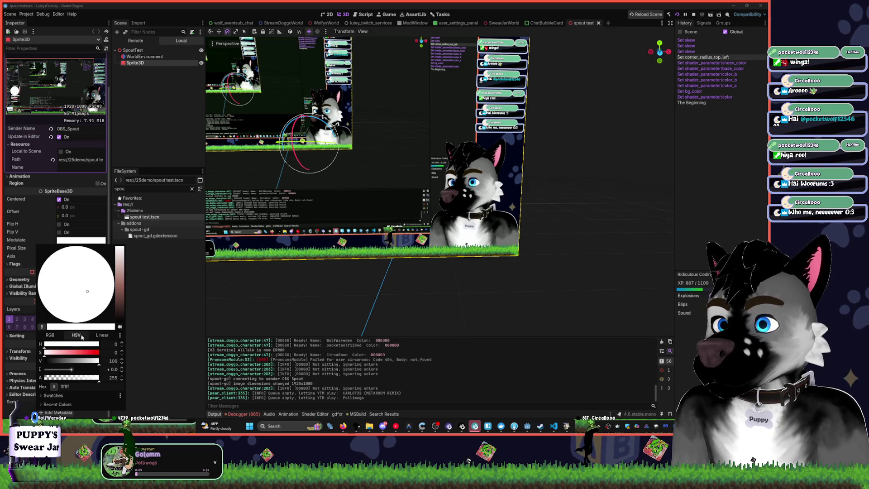
click(295, 211)
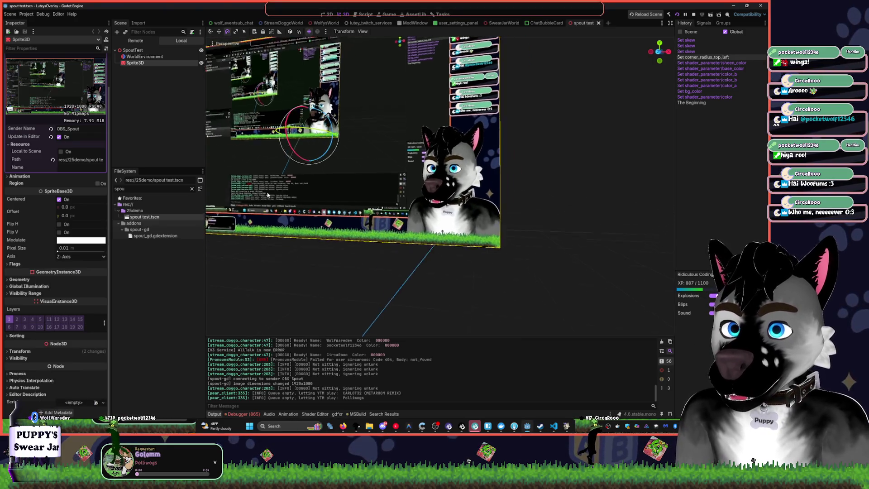
scroll(347, 233, up, 3)
drag(348, 233, 340, 211)
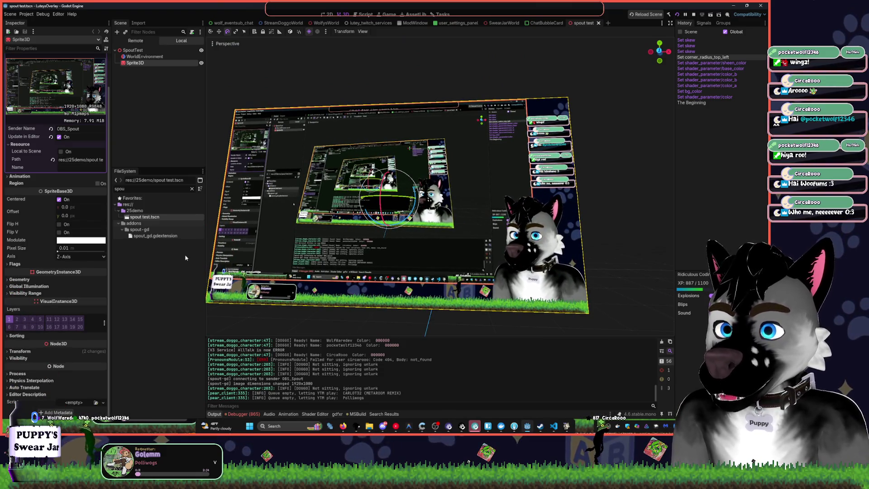
click(59, 232)
click(67, 232)
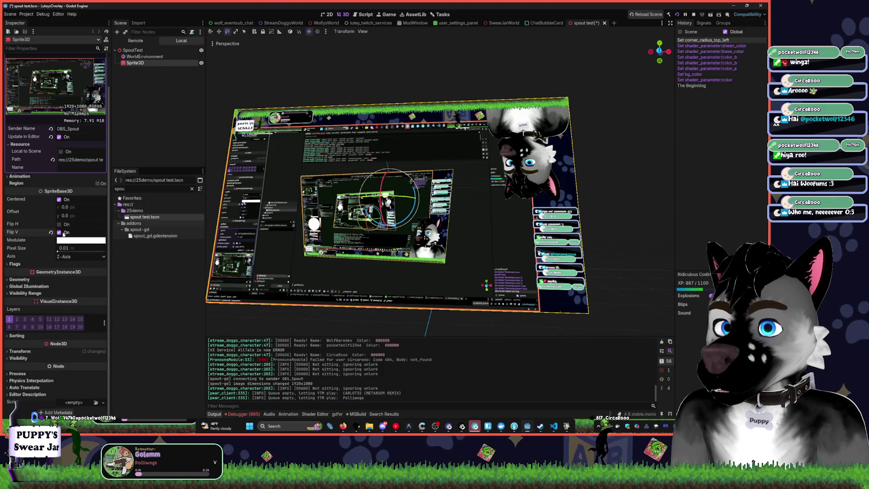
- Tint the sprite's Modulate colour a pale pink, then close the spout test scene
click(87, 291)
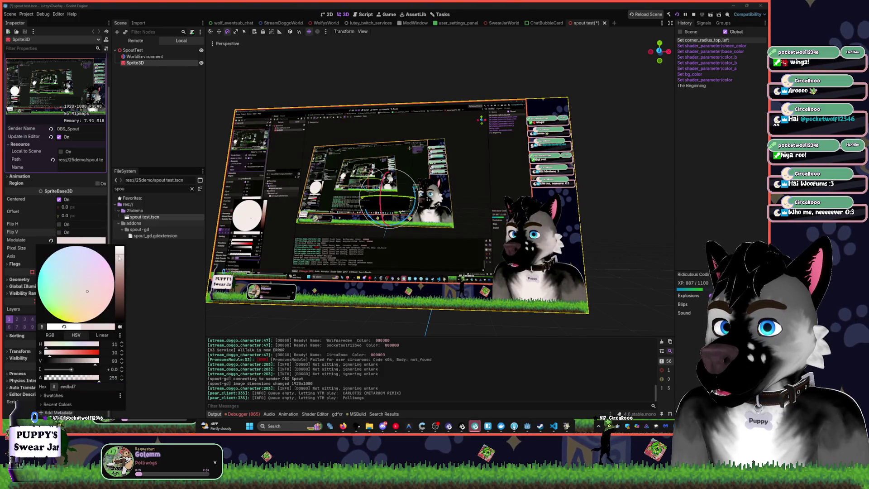
drag(56, 345, 82, 353)
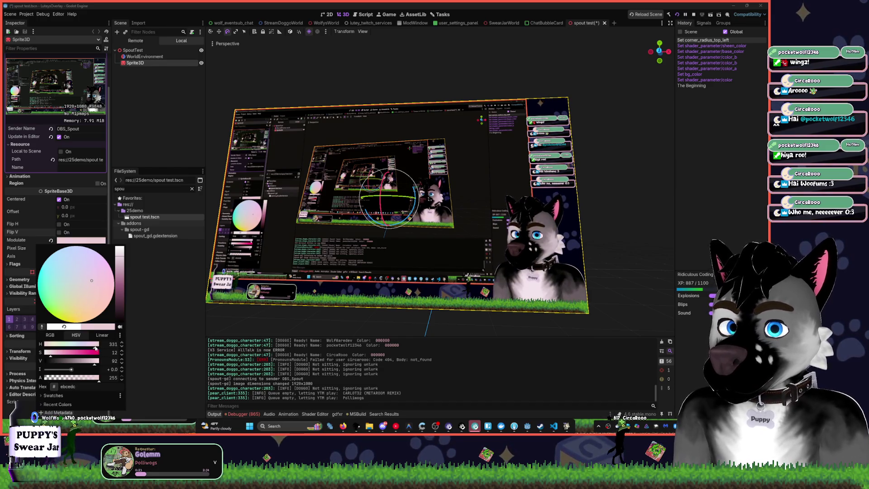
click(336, 307)
drag(354, 309, 411, 247)
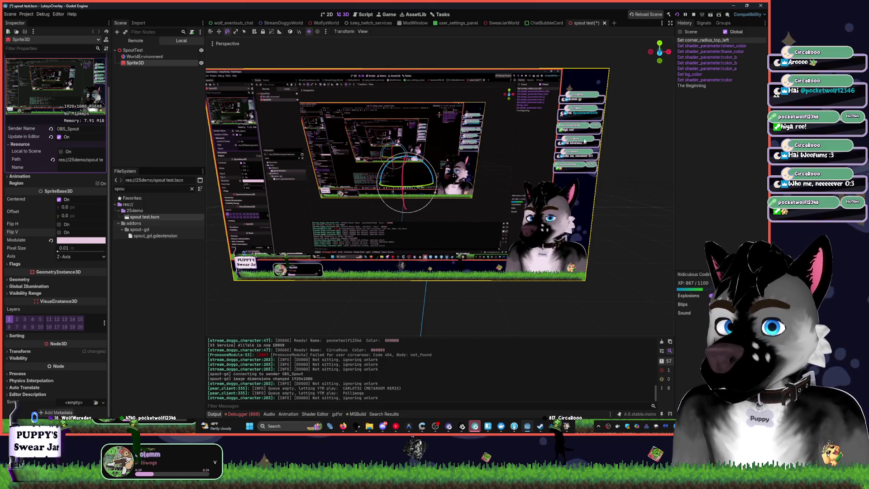
click(604, 23)
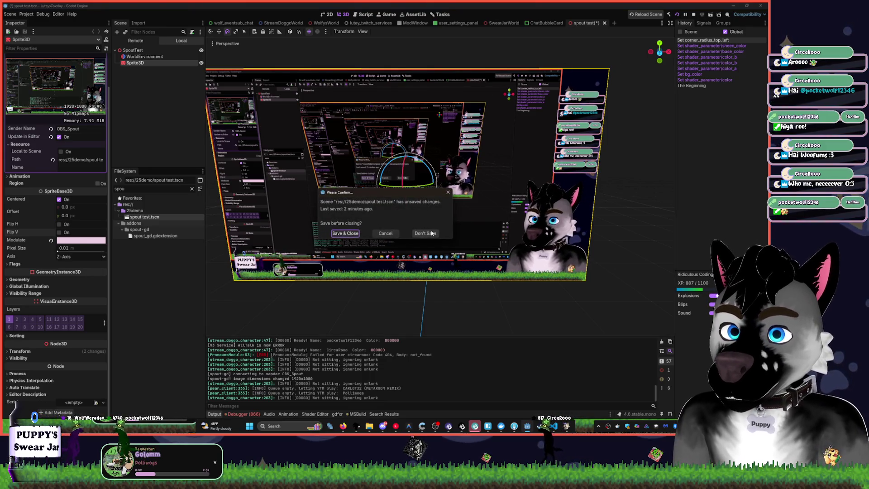
- Discard spout test unsaved, delete spout test.tscn from the project, and close ChatBubbleCard
click(431, 233)
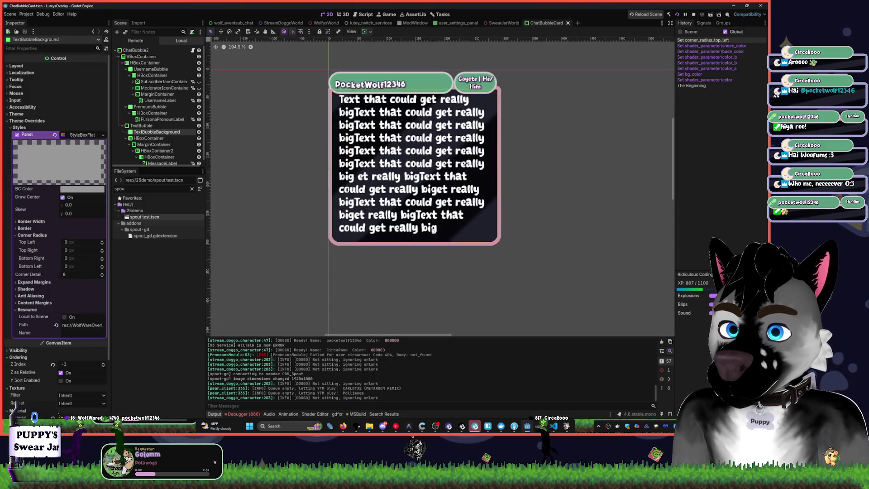
right_click(154, 217)
click(190, 303)
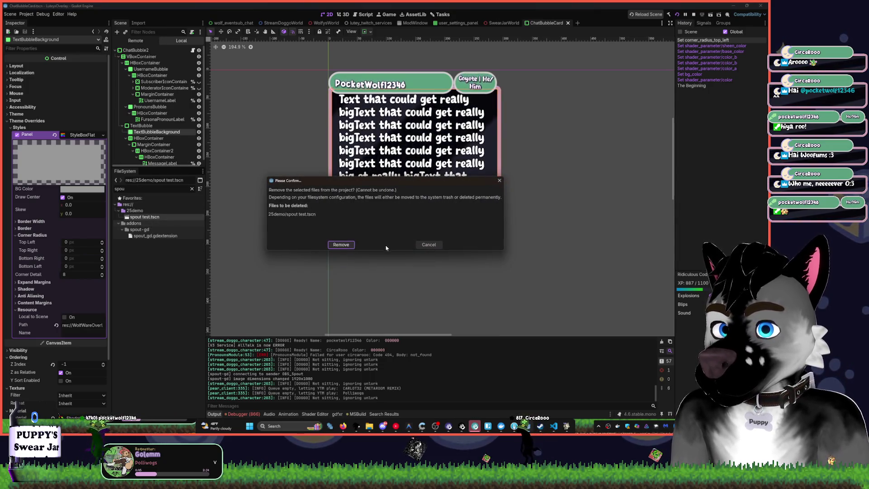
click(341, 244)
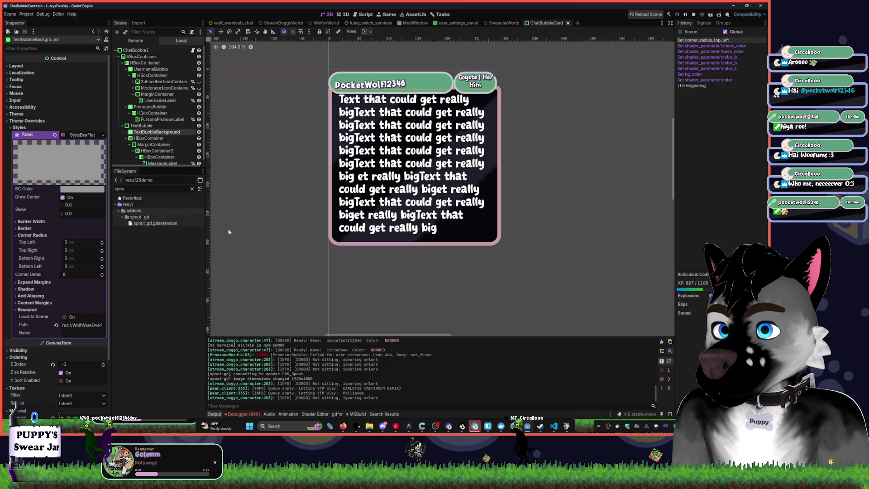
middle_click(550, 25)
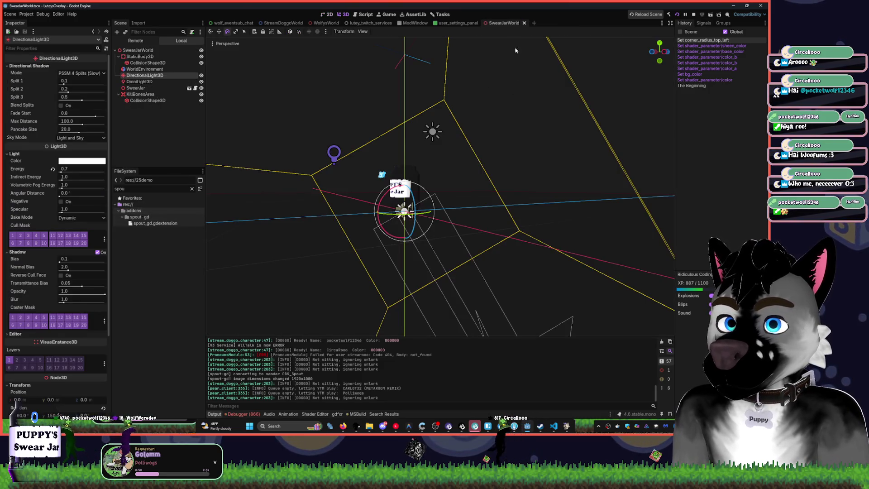
- Close SwearJarWorld and select the UserSettingsPanel root node to bring up its Theme
middle_click(504, 26)
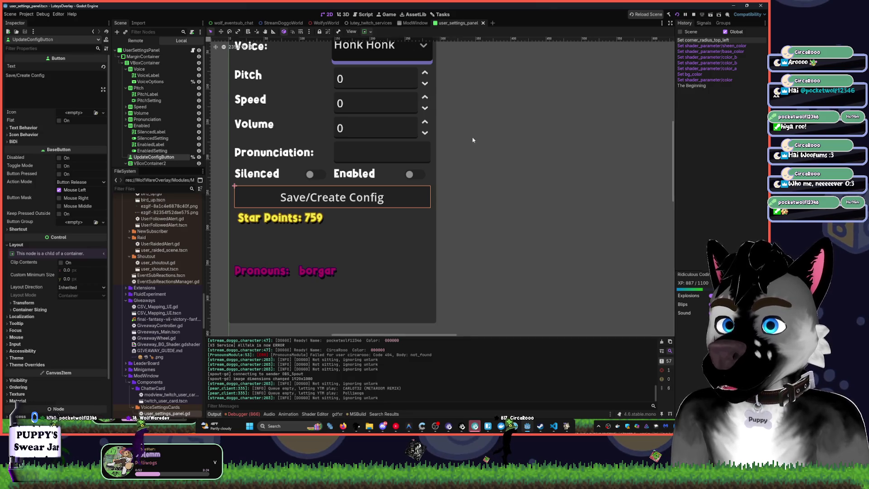
scroll(472, 139, down, 2)
click(344, 271)
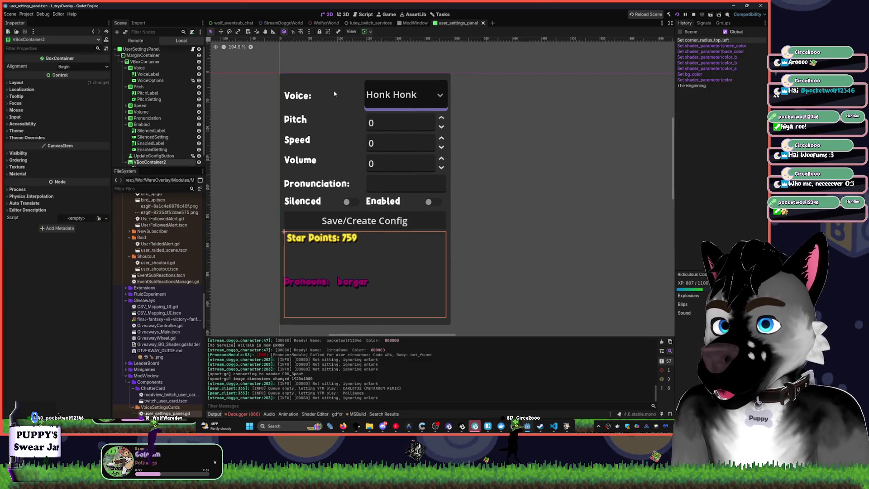
click(143, 49)
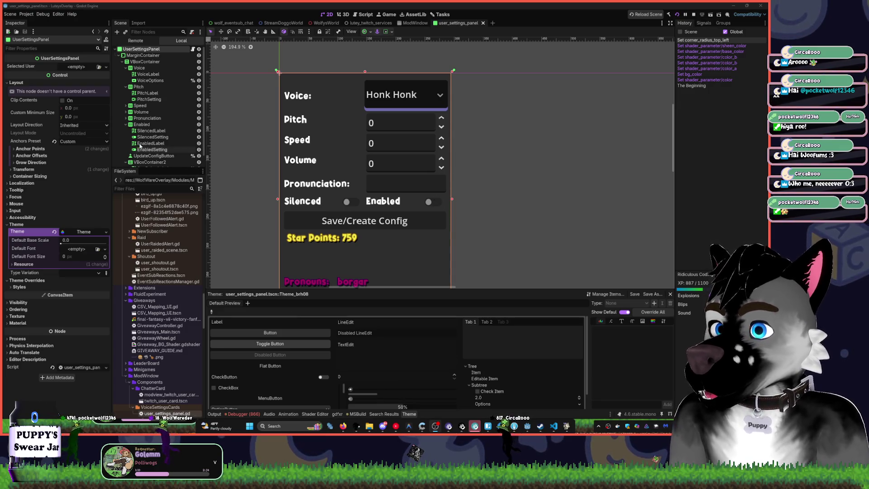
- Dislike the currently playing song in the music player and return to Godot
click(397, 427)
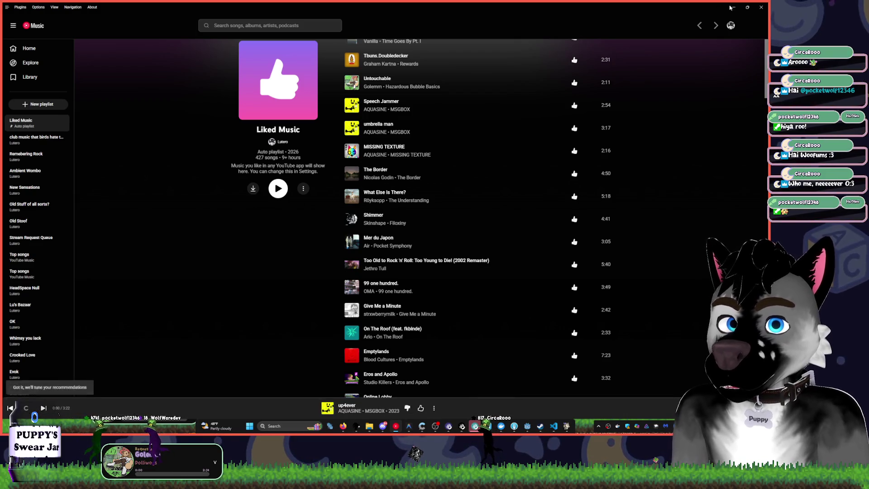
key(alt+Tab)
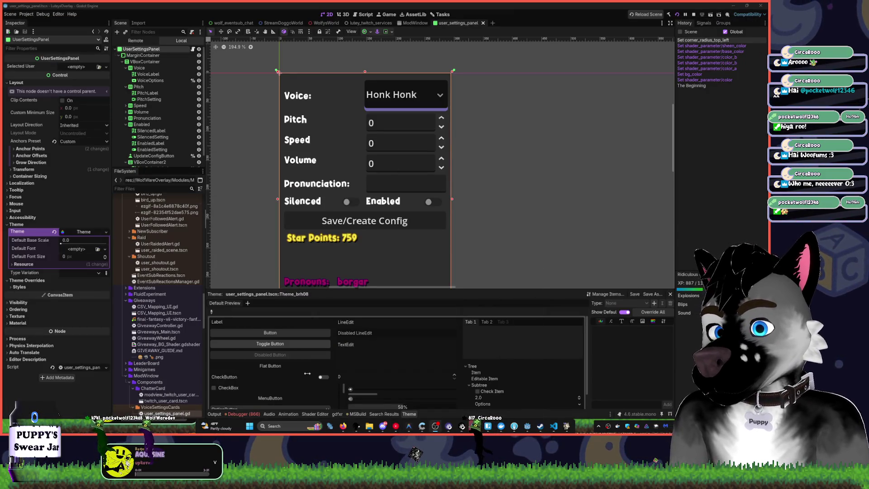
click(396, 426)
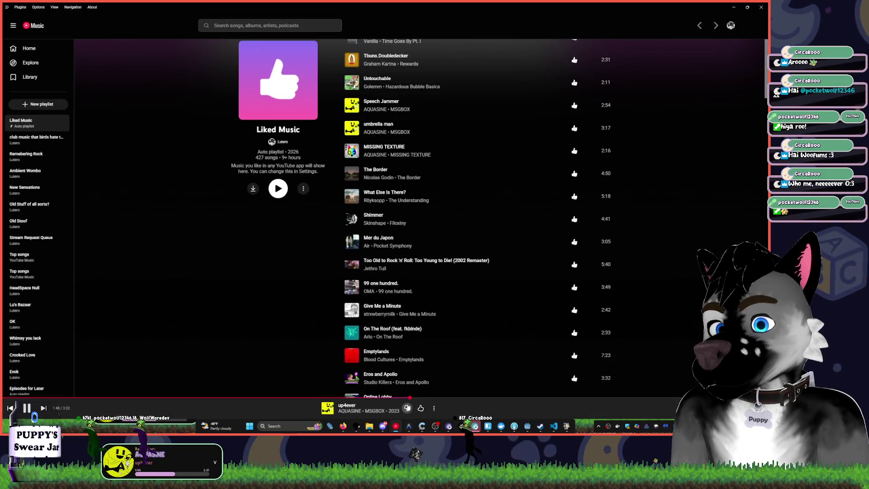
key(minus)
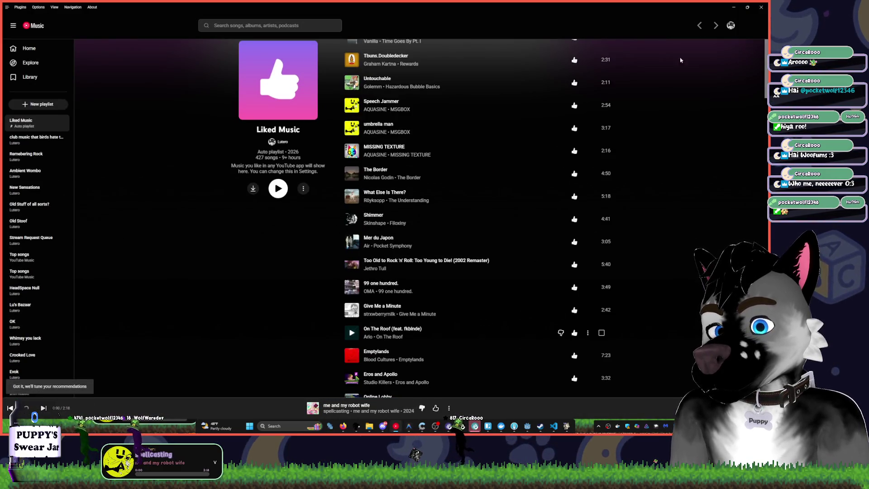
key(alt+Tab)
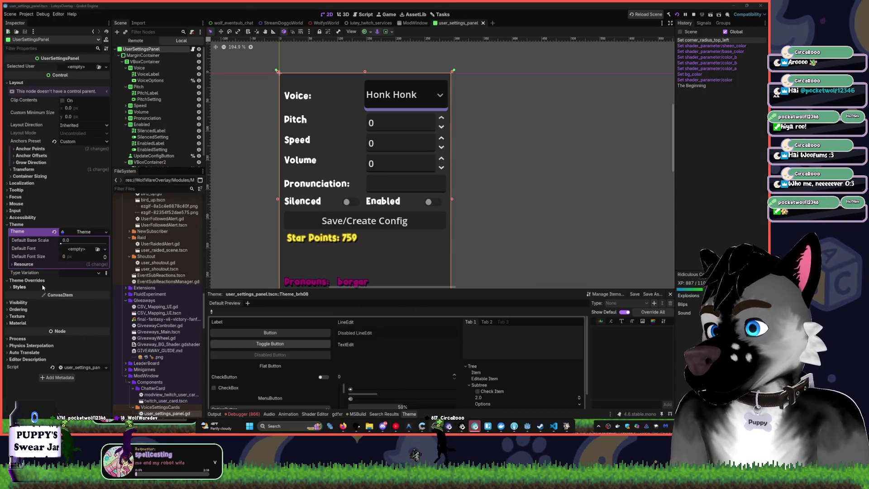
- Load CutePanel.tres as the panel's Panel style override and save the scene
click(17, 224)
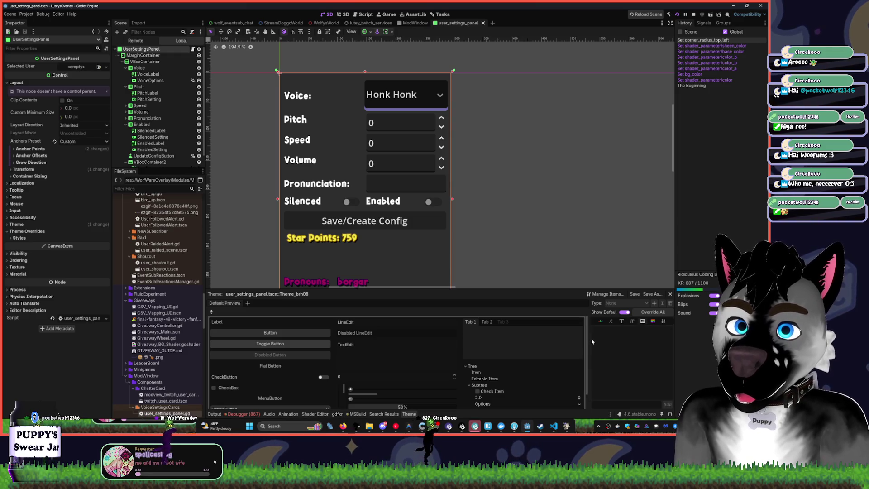
click(40, 237)
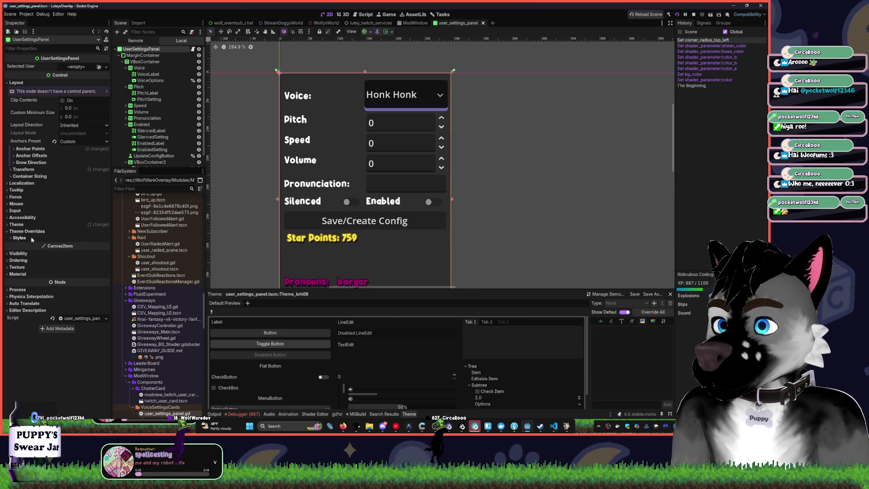
click(104, 245)
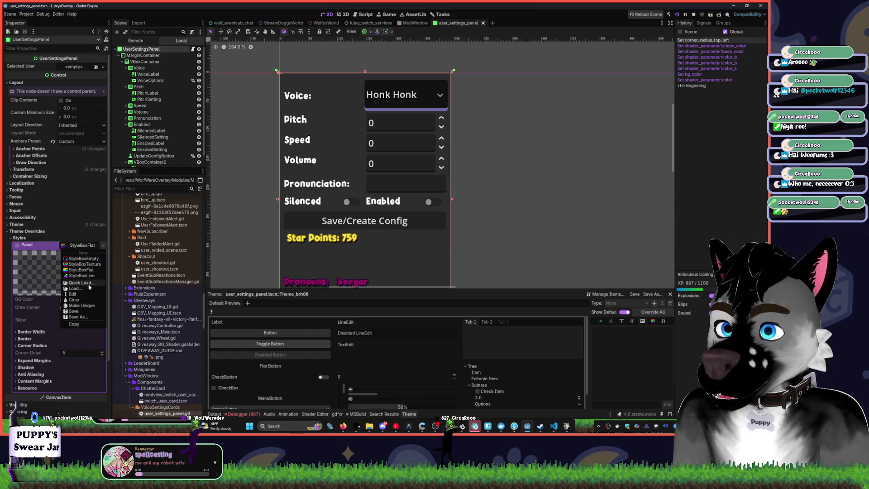
click(86, 283)
double_click(313, 156)
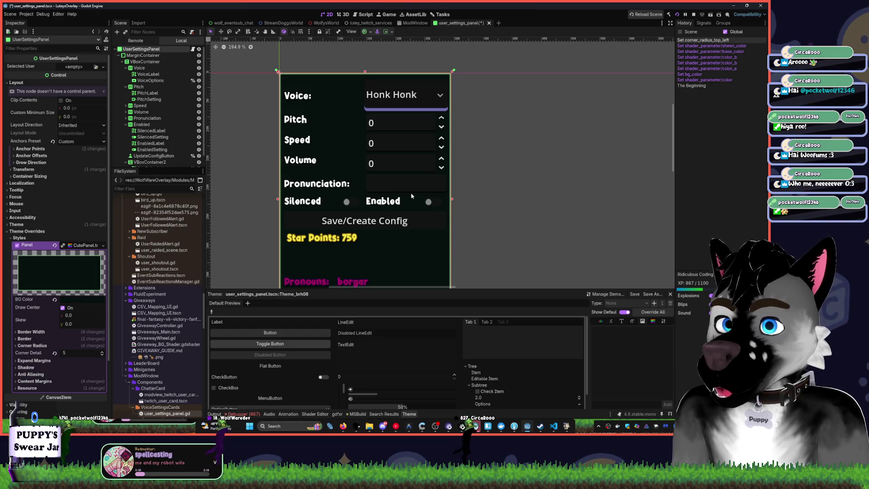
key(ctrl+s)
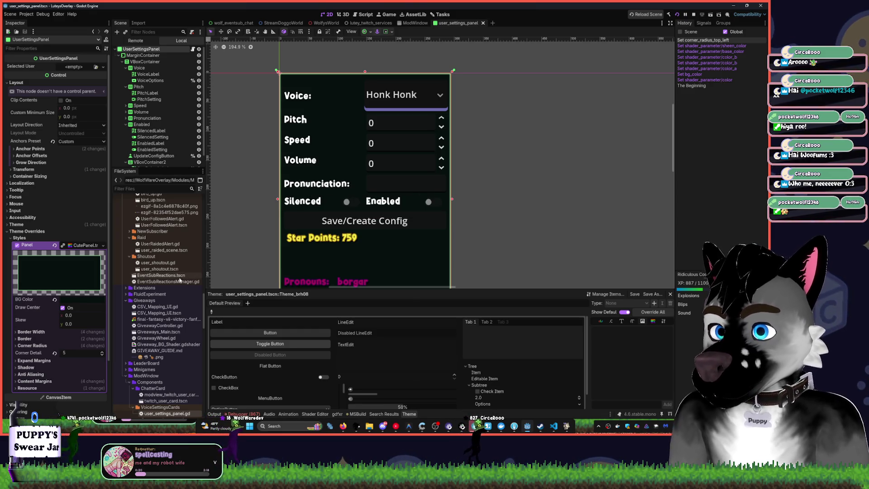
- Try an 8 px left border, undo it back to 3 px, and run the overlay
scroll(54, 287, down, 3)
click(40, 265)
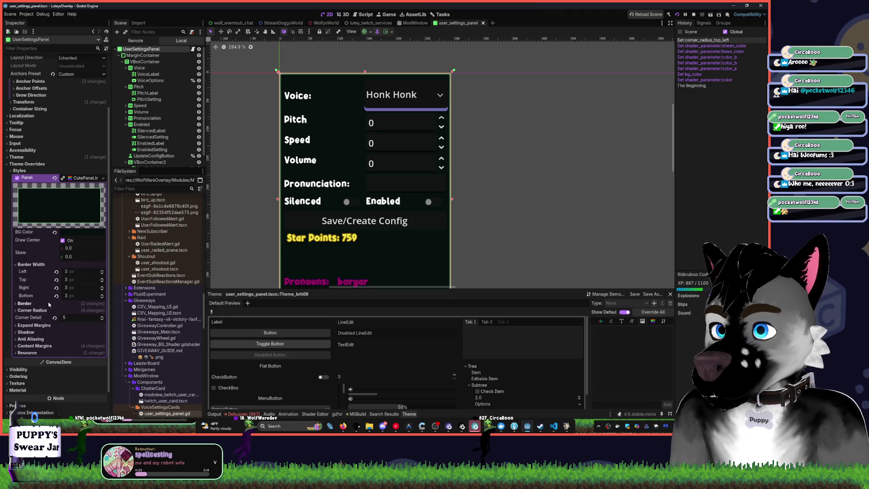
click(35, 305)
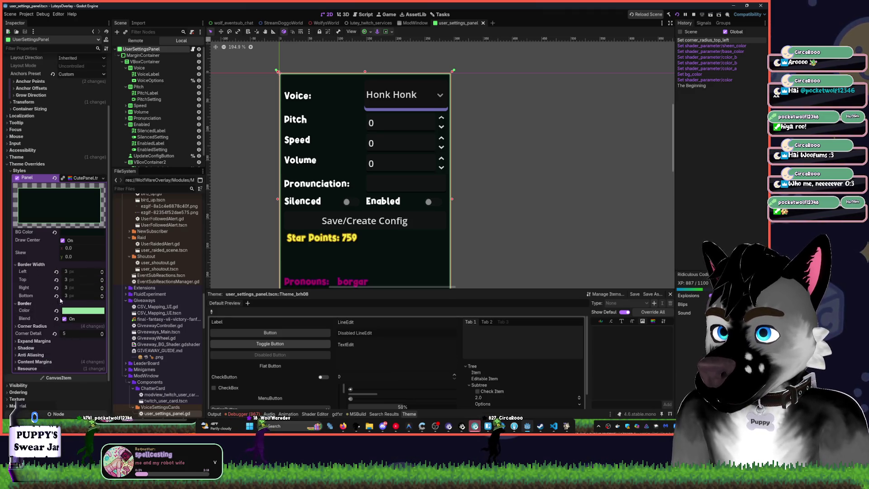
drag(72, 273, 81, 274)
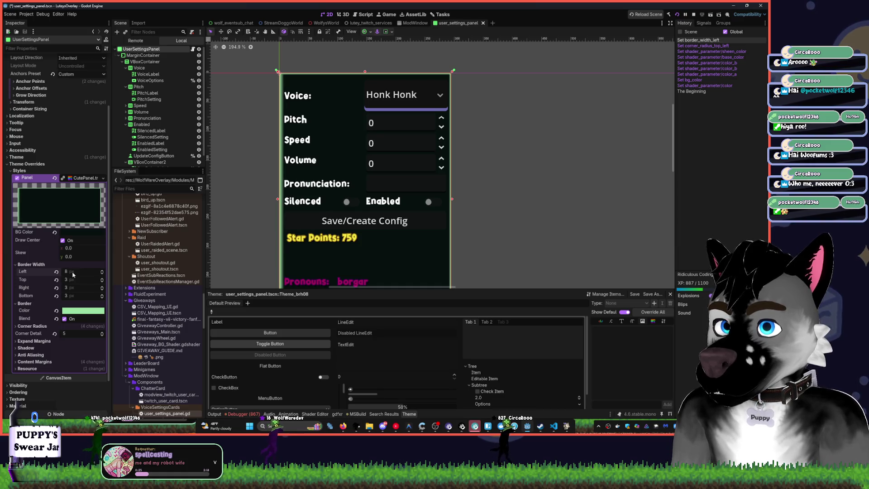
key(ctrl+z)
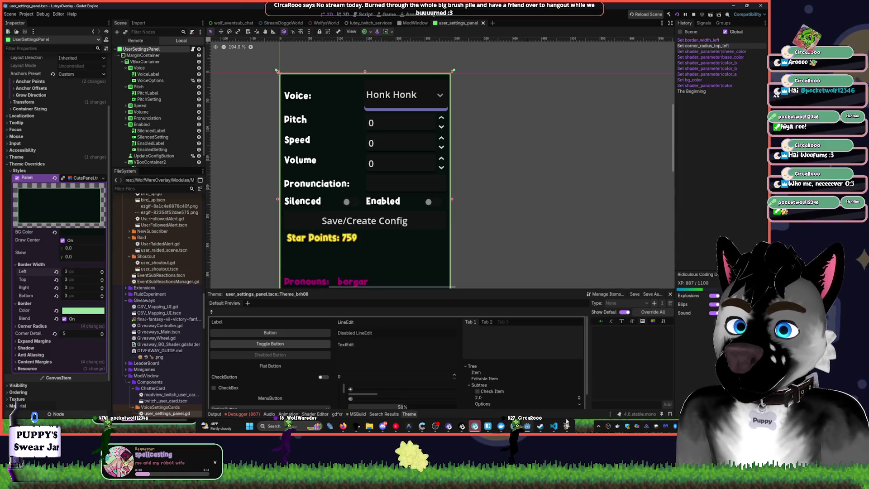
click(566, 424)
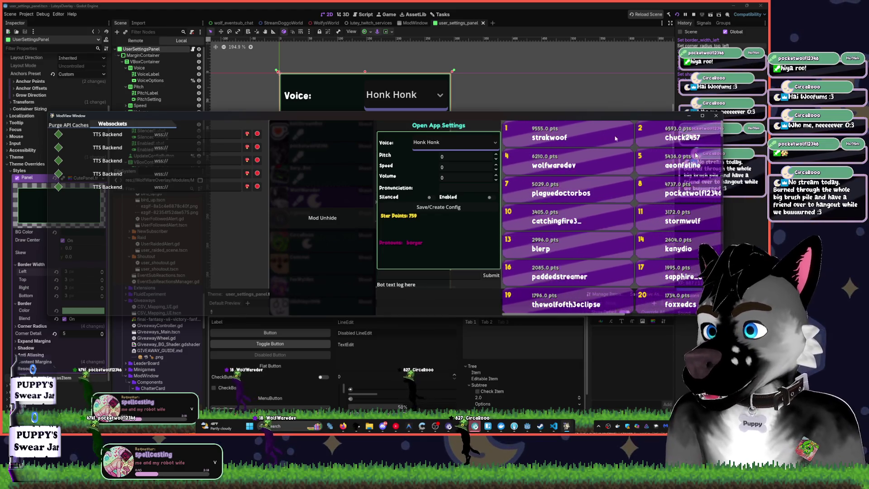
mouse_move(599, 117)
mouse_down()
mouse_move(617, 90)
mouse_move(603, 79)
mouse_up()
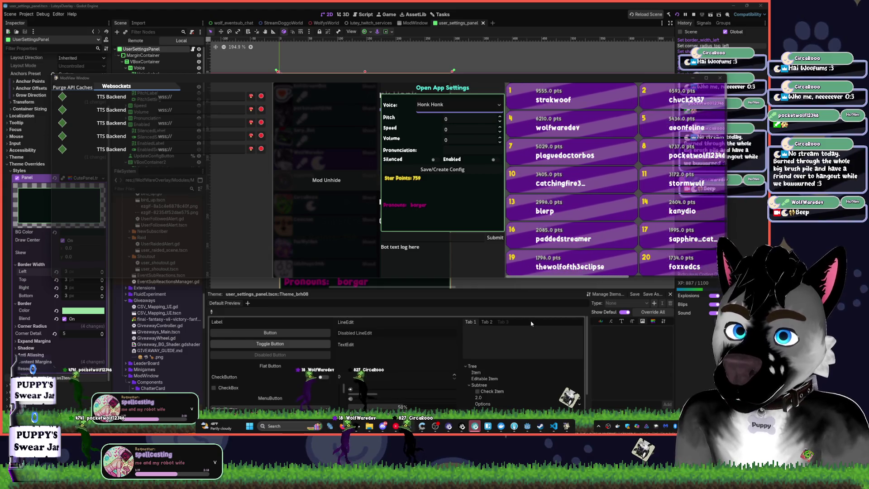
key(F8)
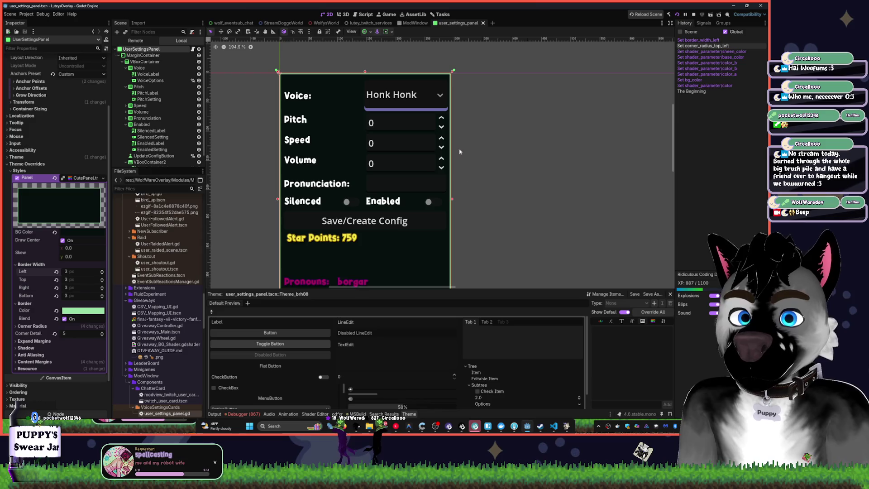
- Dislike the playing song and scroll the Liked Music list before returning to Godot
key(alt+Tab)
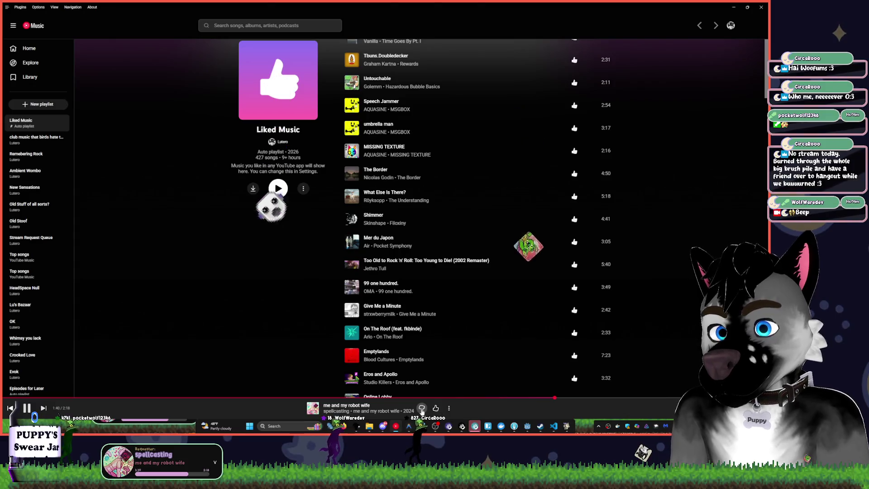
click(421, 408)
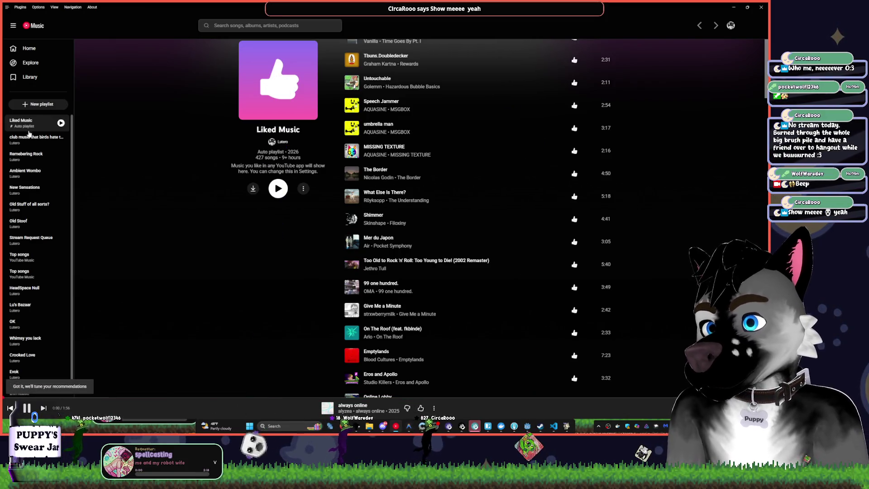
scroll(437, 153, up, 3)
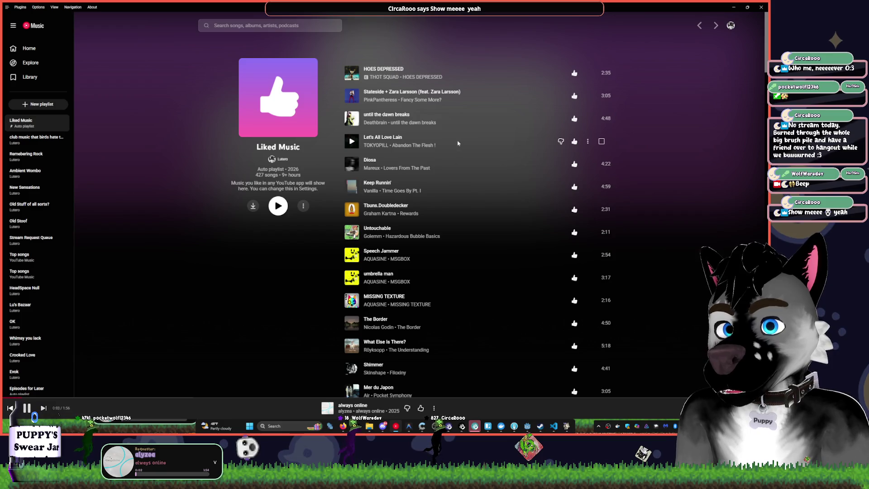
scroll(449, 214, down, 5)
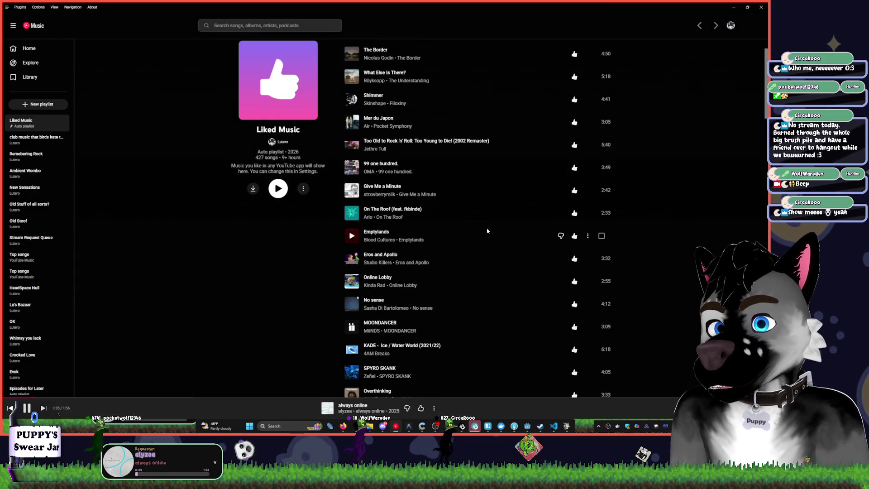
scroll(489, 218, down, 10)
scroll(501, 205, down, 4)
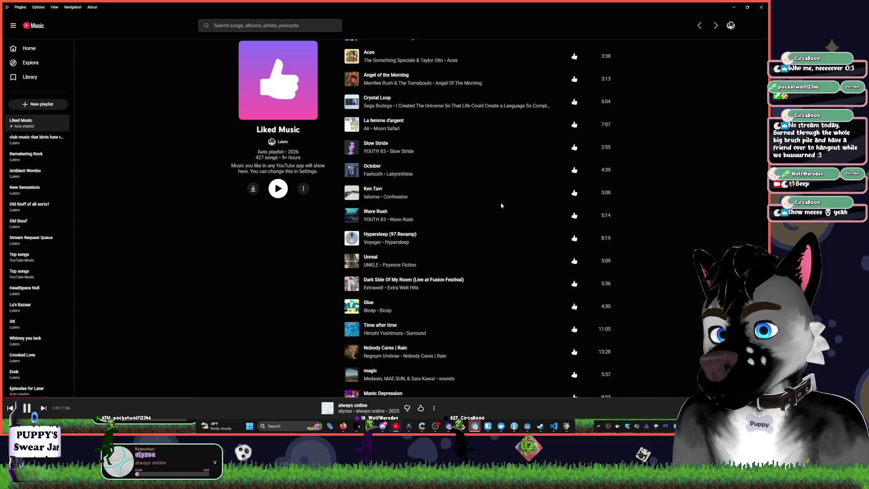
scroll(512, 199, up, 2)
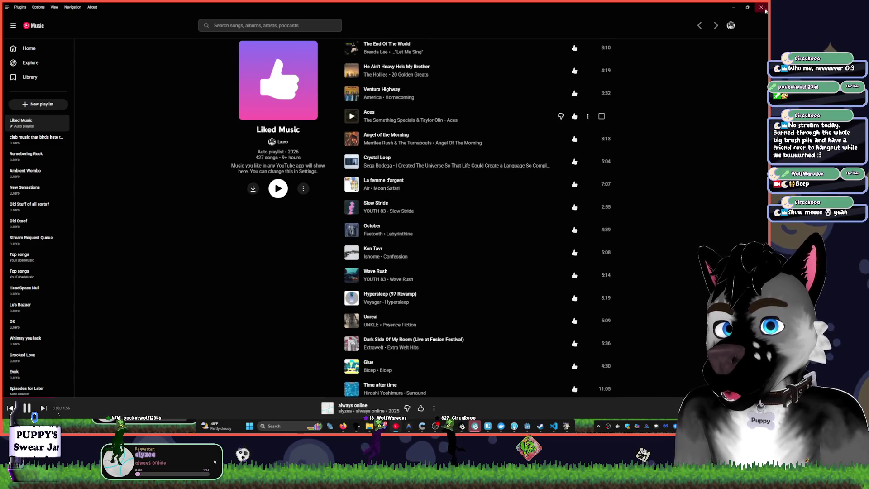
key(alt+Tab)
drag(468, 182, 407, 144)
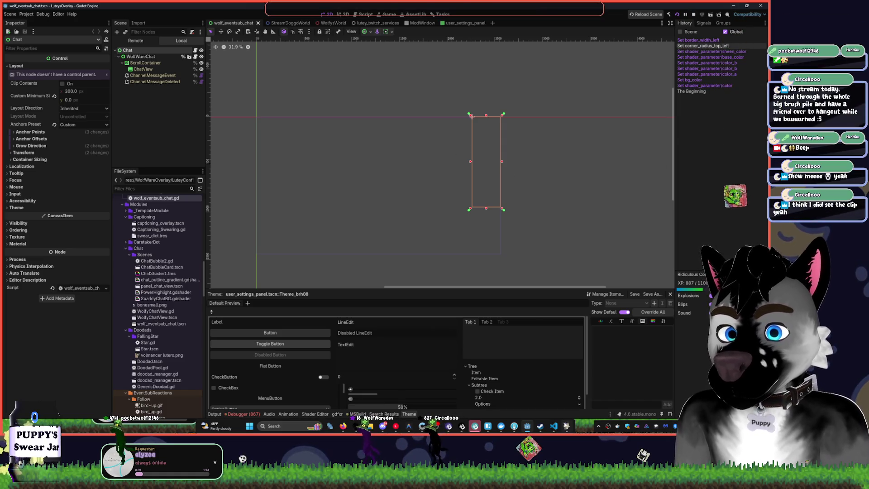
- Run the overlay project with F5 to open the Giveaway Show window
key(F5)
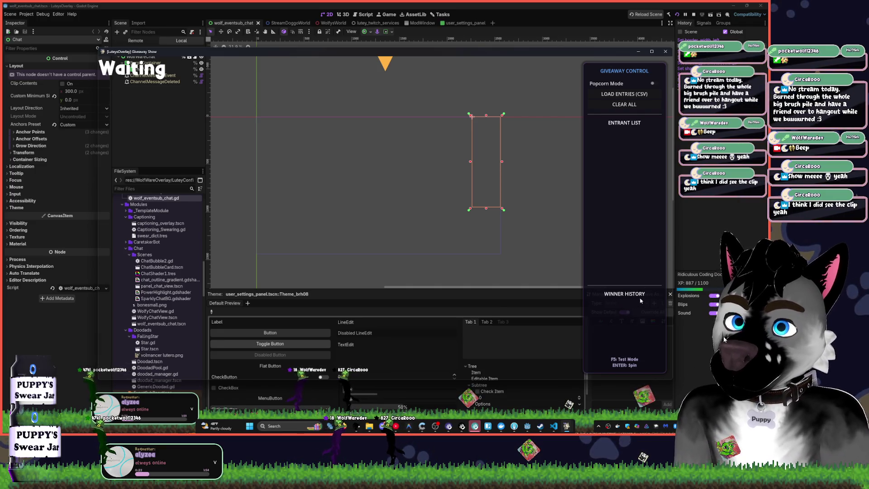
- Load ten test entrants, toggle Popcorn Mode on and off, spin the wheel, then close the game
key(F5)
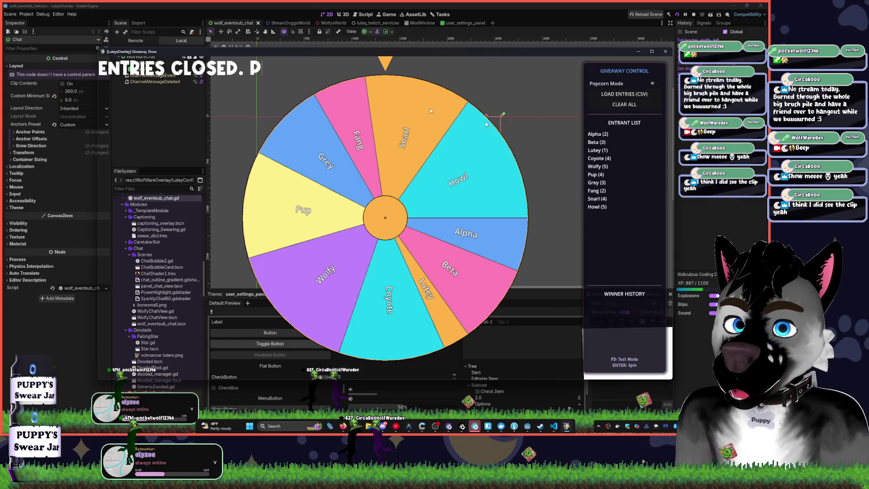
click(653, 84)
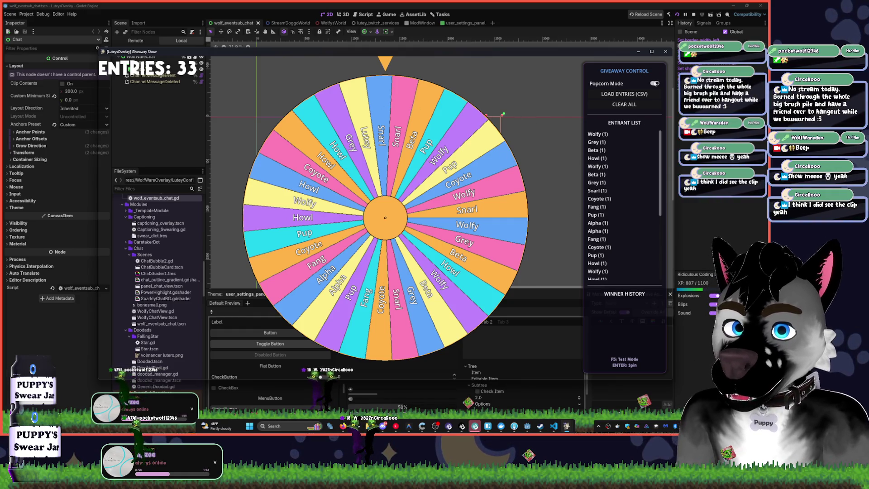
click(654, 84)
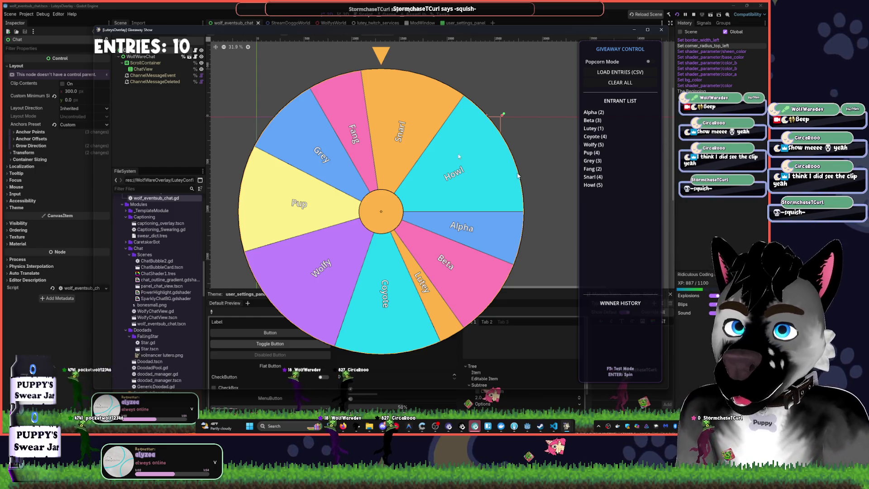
click(648, 62)
click(649, 63)
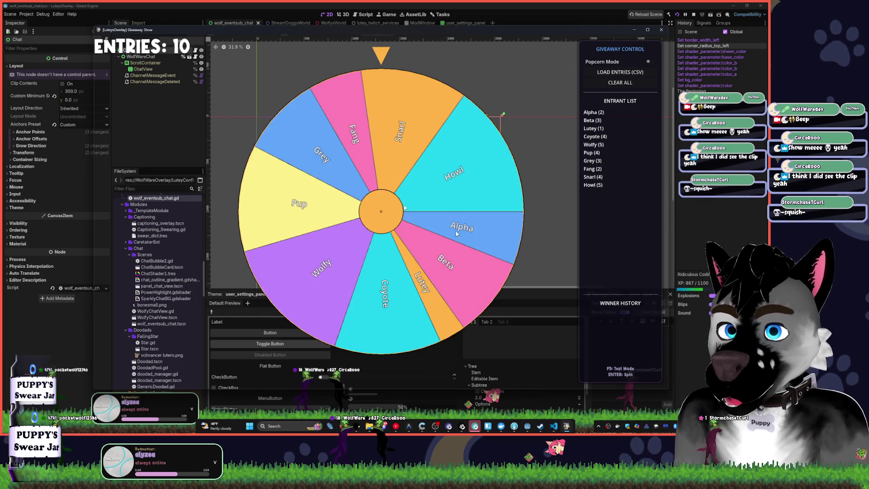
key(Return)
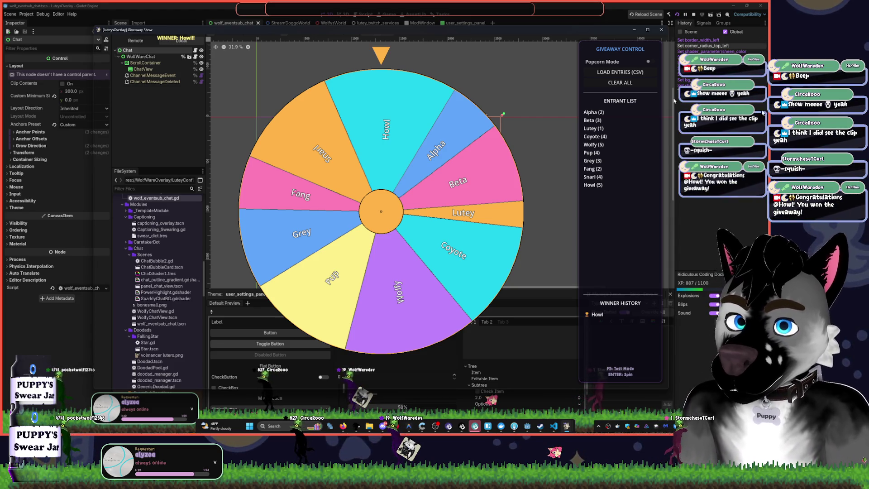
key(F8)
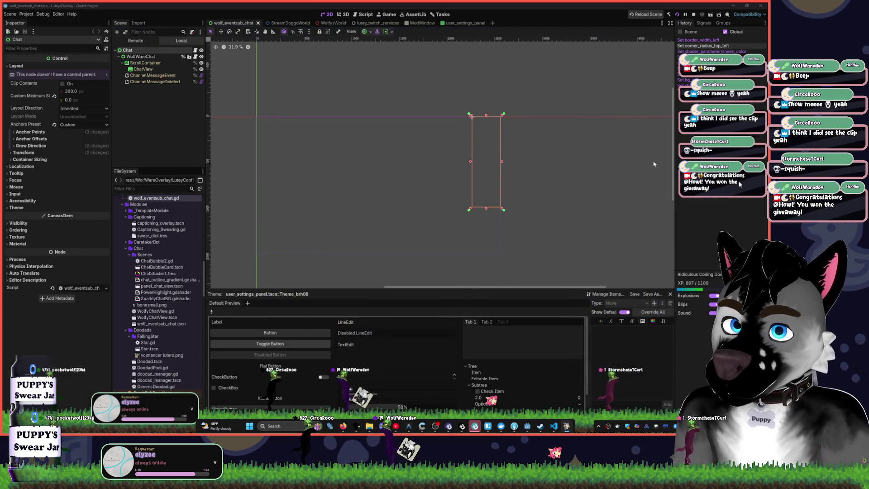
- Open the StreamDoggoWorld scene, select its SubViewportContainer, then switch over to Lunacy
click(602, 137)
scroll(576, 182, down, 3)
scroll(576, 182, left, 2)
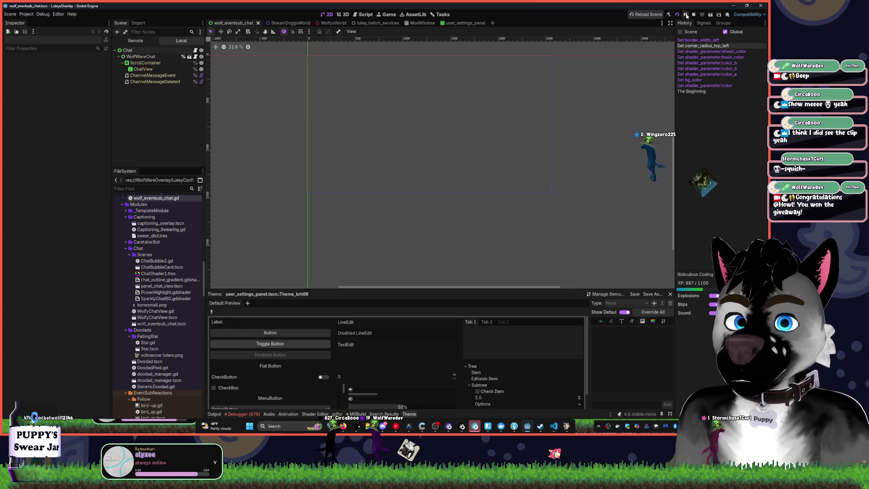
scroll(550, 117, right, 2)
click(283, 23)
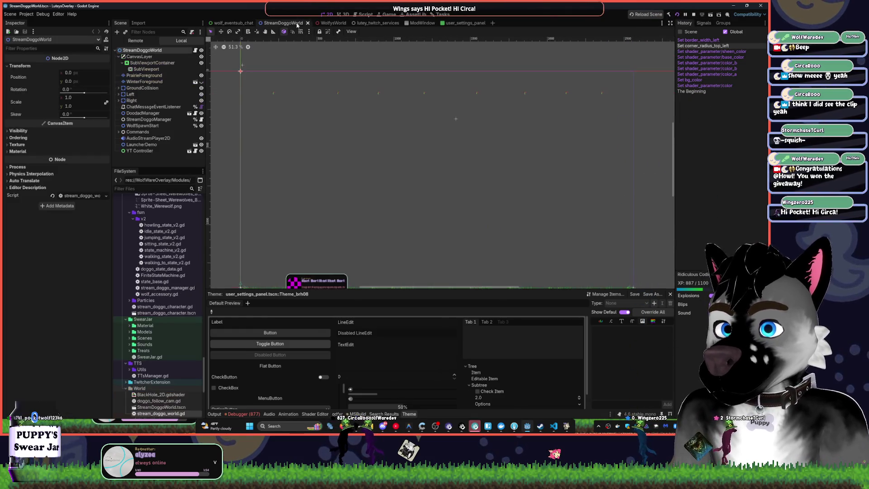
click(152, 63)
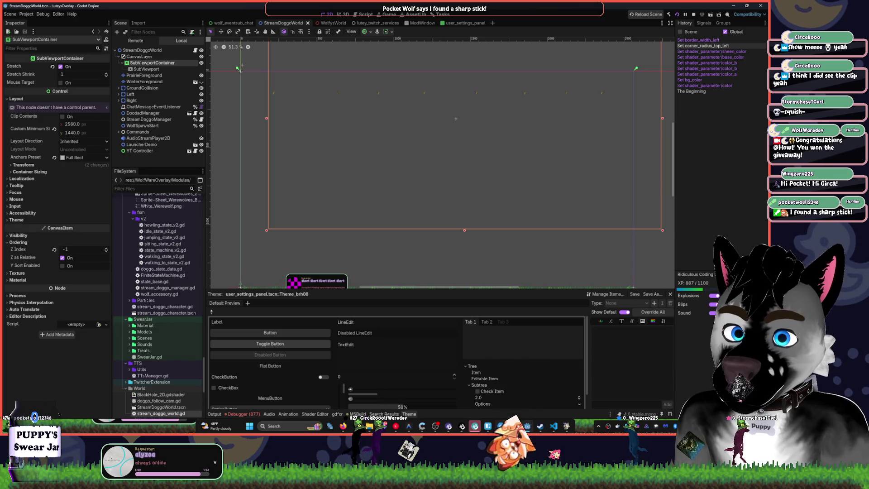
key(alt+Tab)
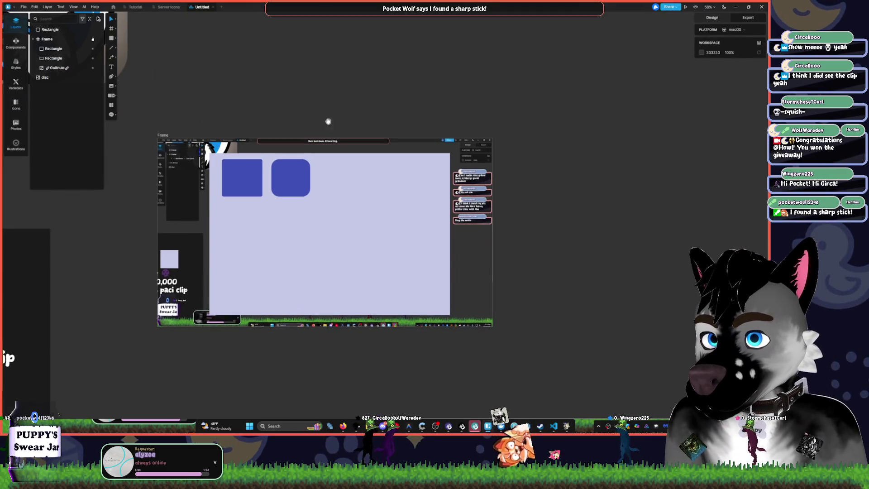
- Pan to the screenshot mock-up frame and delete its rounded blue rectangle
drag(328, 120, 522, 190)
drag(491, 151, 649, 200)
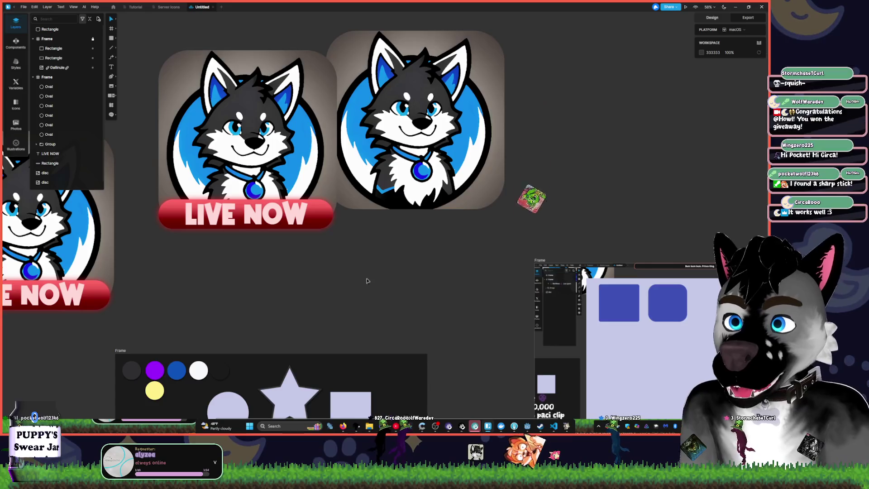
drag(368, 281, 444, 202)
click(324, 136)
scroll(627, 271, down, 3)
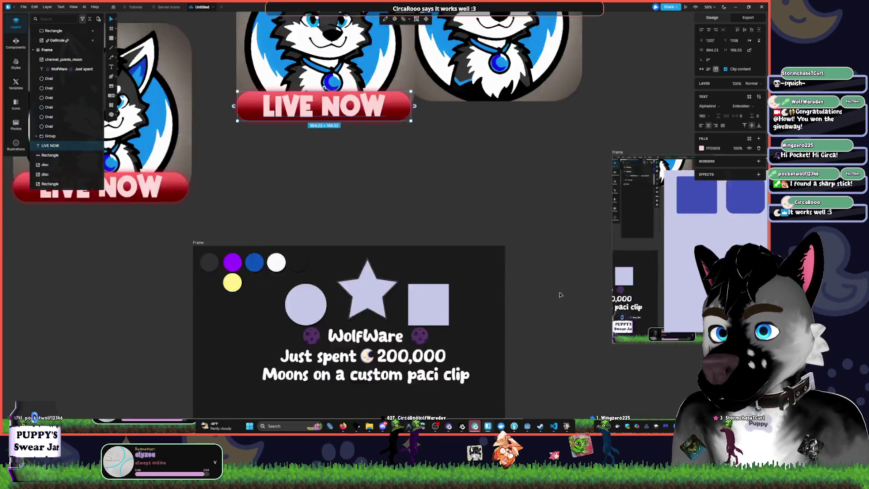
drag(626, 271, 226, 360)
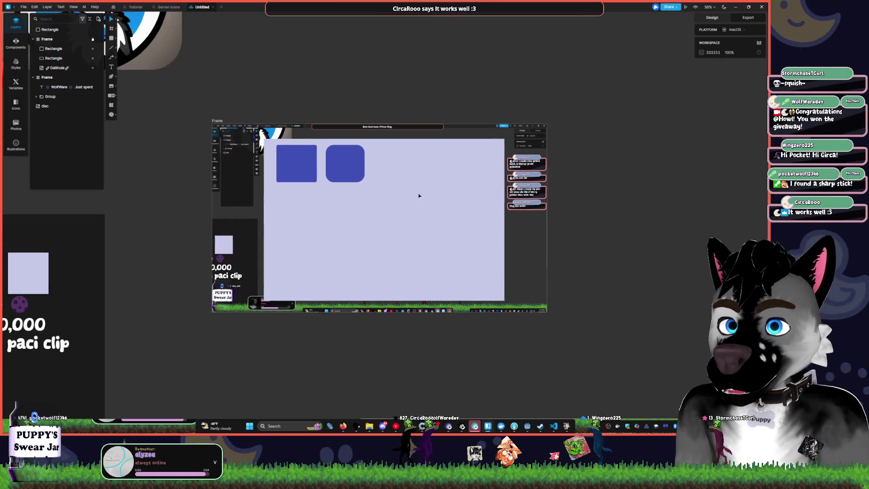
click(335, 179)
key(Delete)
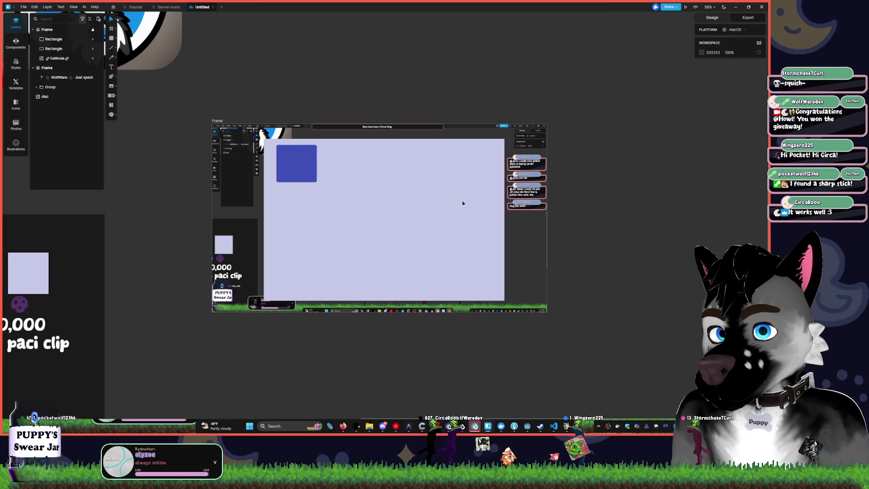
- Return to Godot and cancel the stop-and-quit confirmation
scroll(303, 85, left, 5)
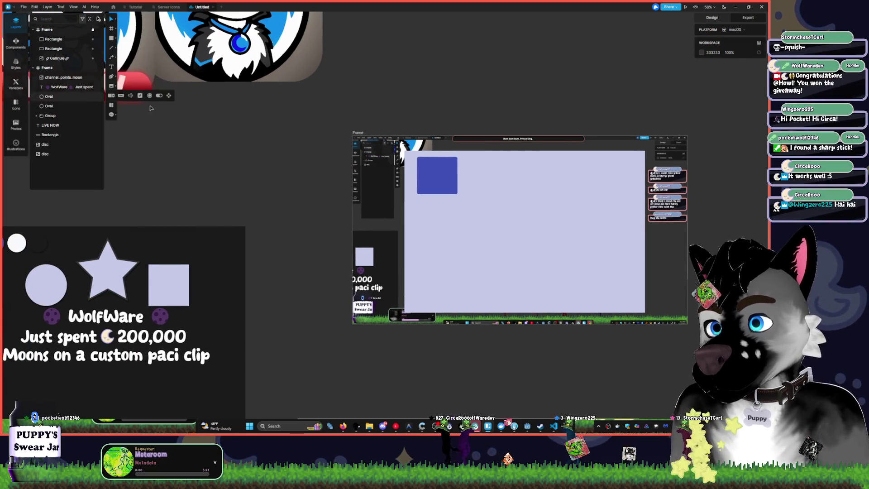
scroll(576, 182, up, 3)
scroll(576, 183, up, 5)
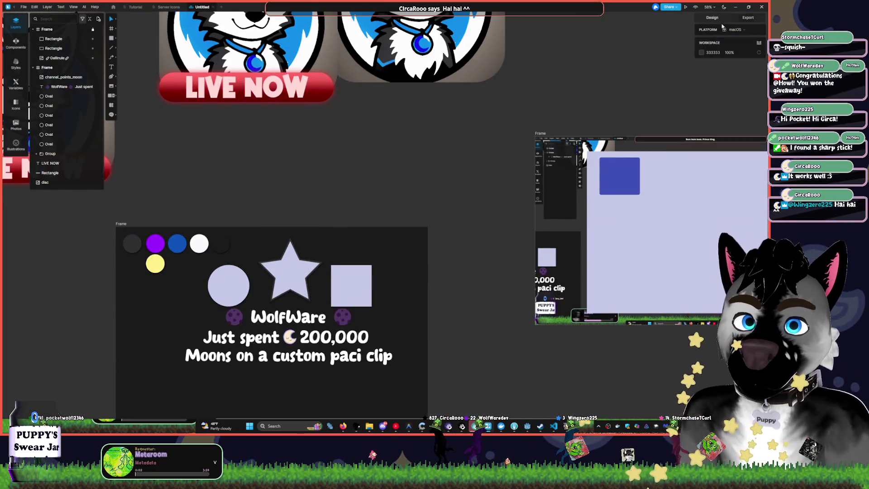
scroll(555, 227, left, 4)
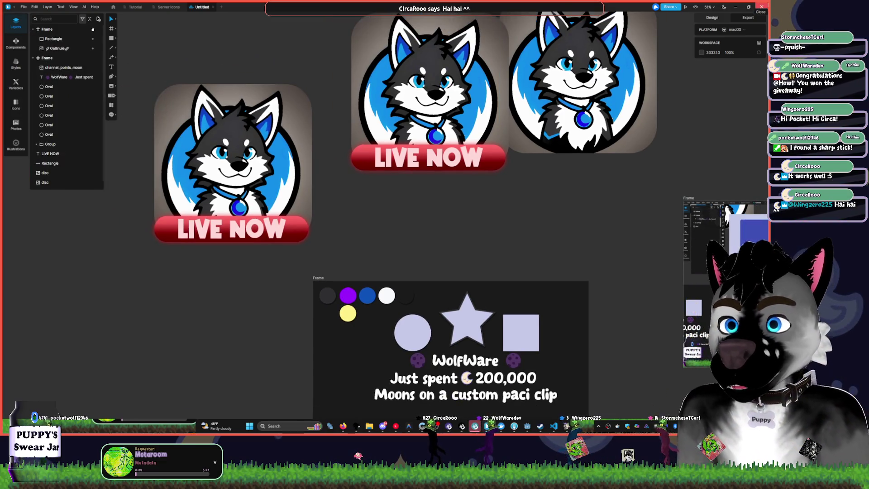
key(alt+Tab)
click(405, 222)
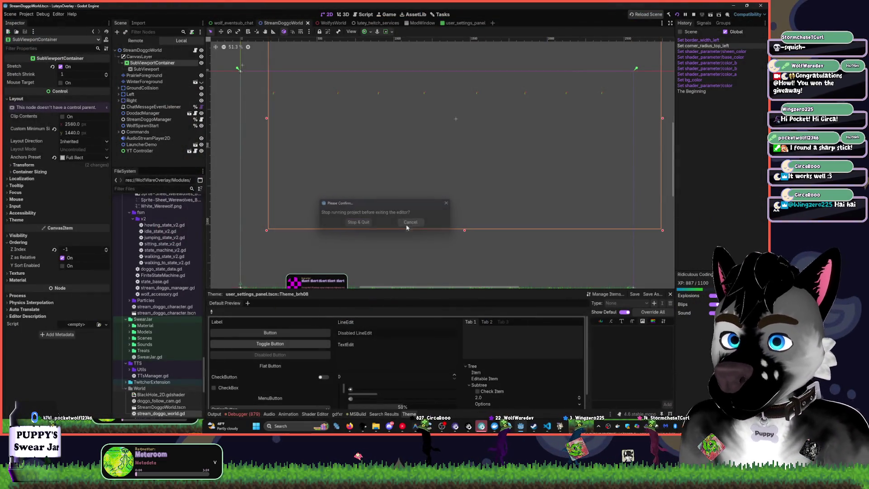
- Undo the border width change, restart the overlay project, and bring up Docker's container list
key(ctrl+z)
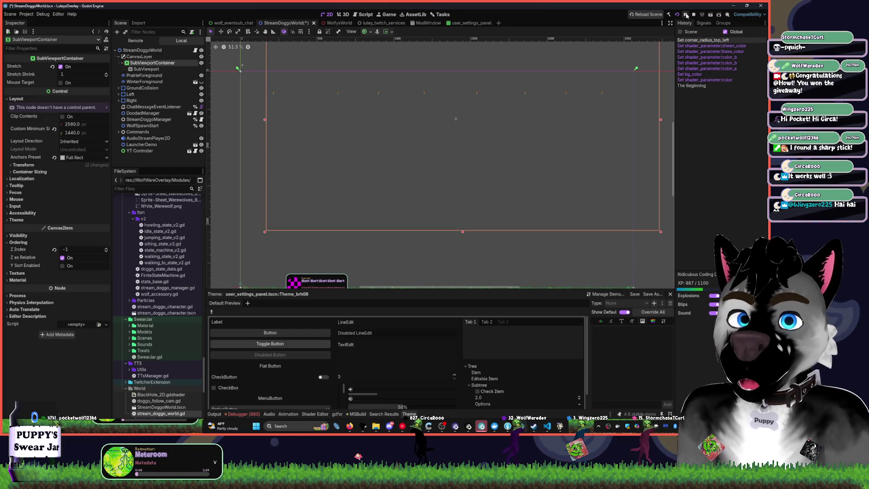
click(693, 16)
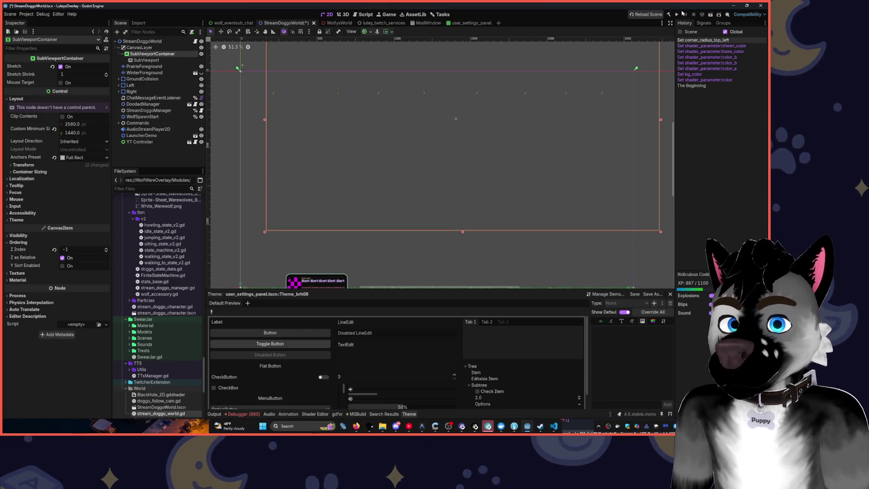
click(677, 15)
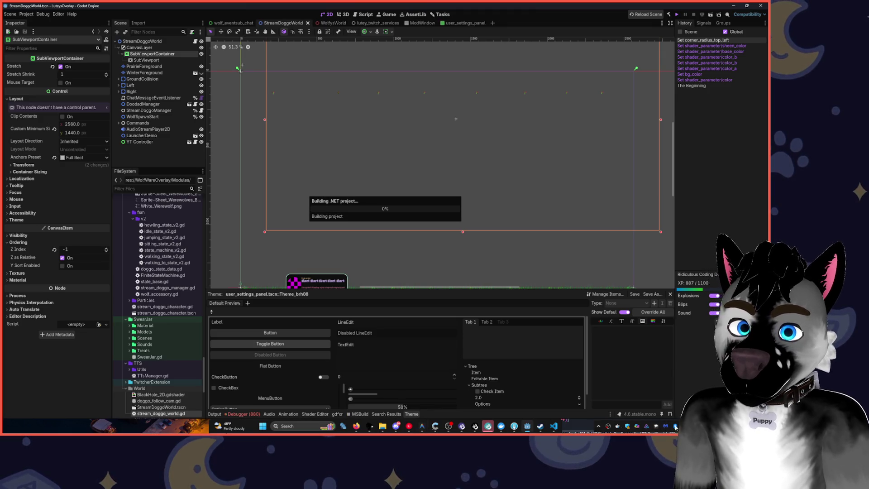
click(617, 426)
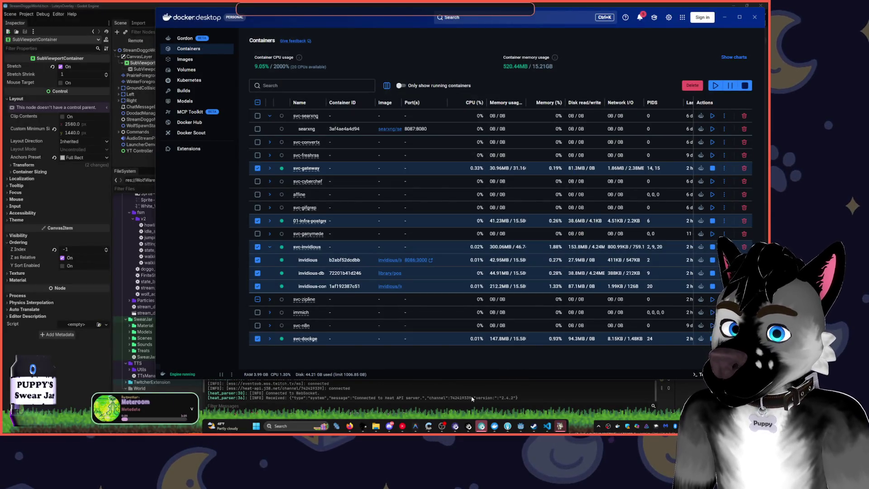
- Leave Docker's container list and return to the Godot editor's running log
key(alt+Tab)
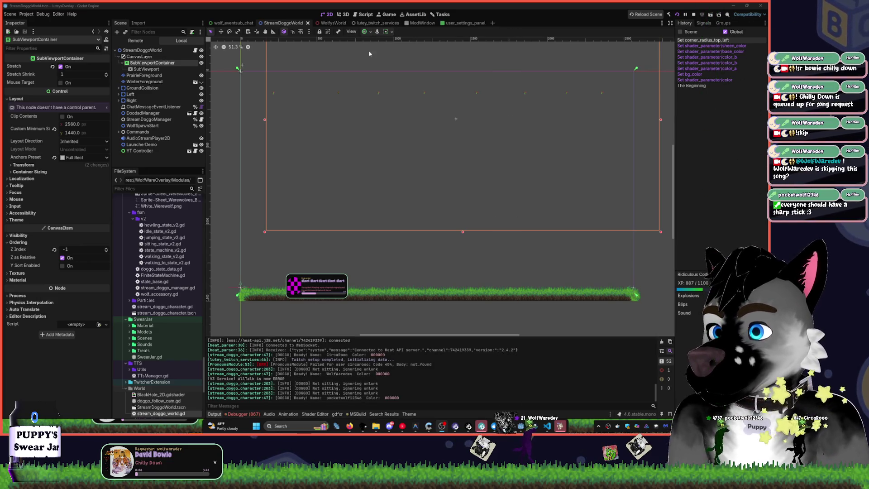
- Show the stream_doggo_world.gd script, then open Steam from its tray menu
click(363, 15)
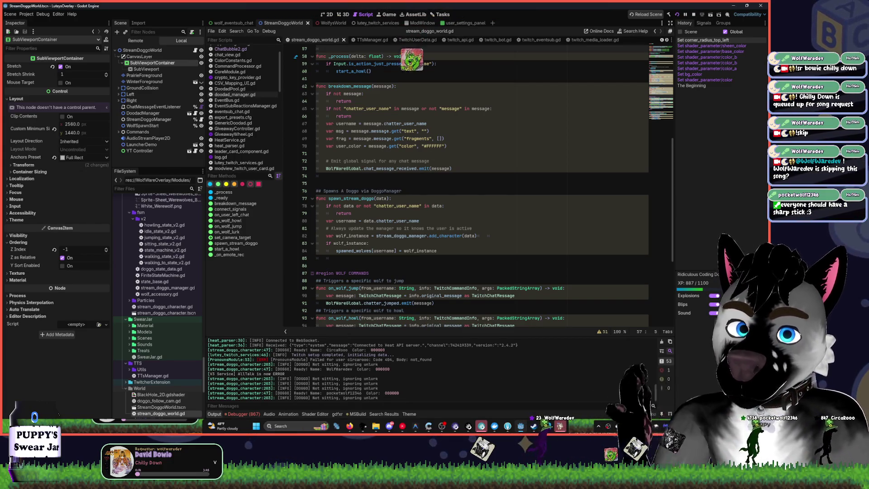
right_click(637, 426)
click(644, 348)
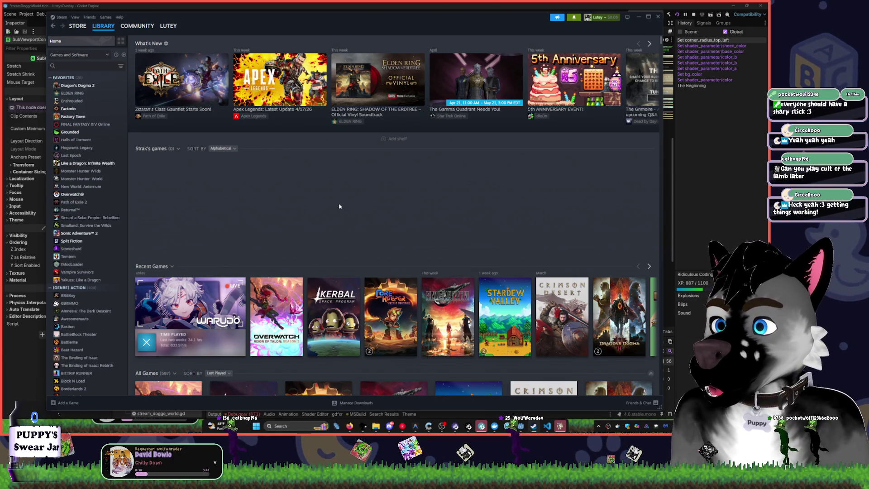
- Scroll down to All Games and open the Kerbal Space Program page
scroll(319, 195, down, 3)
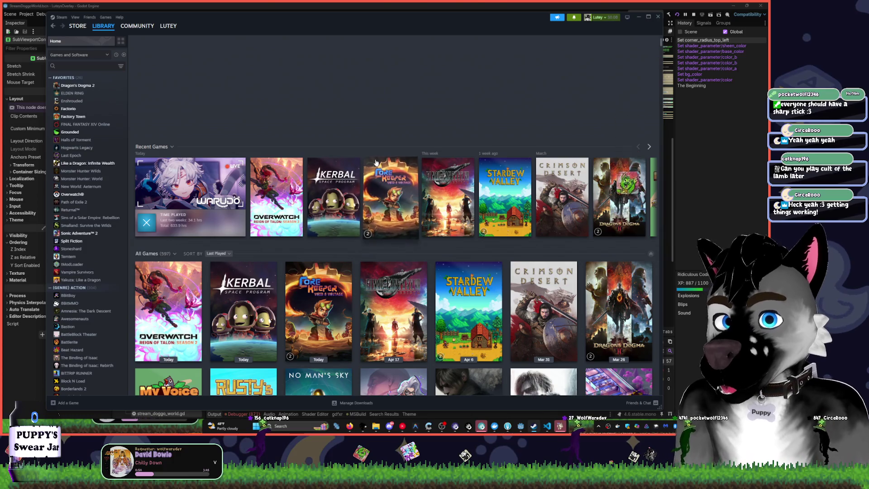
scroll(389, 199, down, 3)
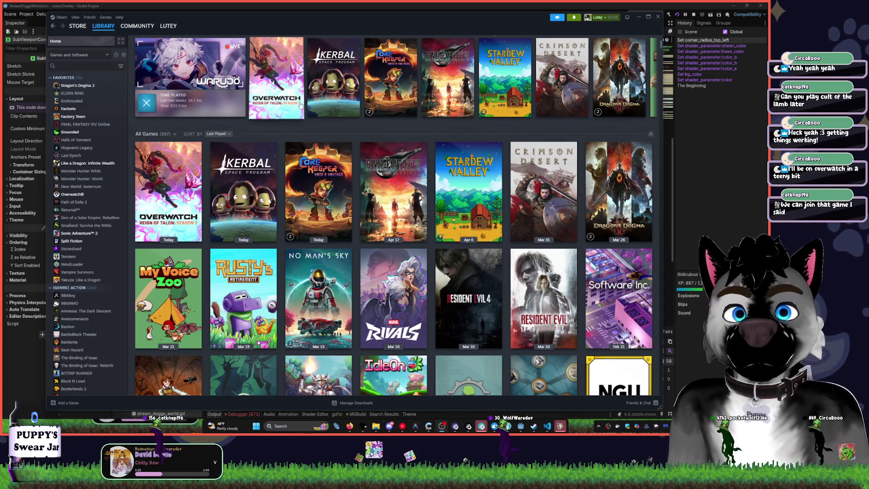
mouse_move(295, 109)
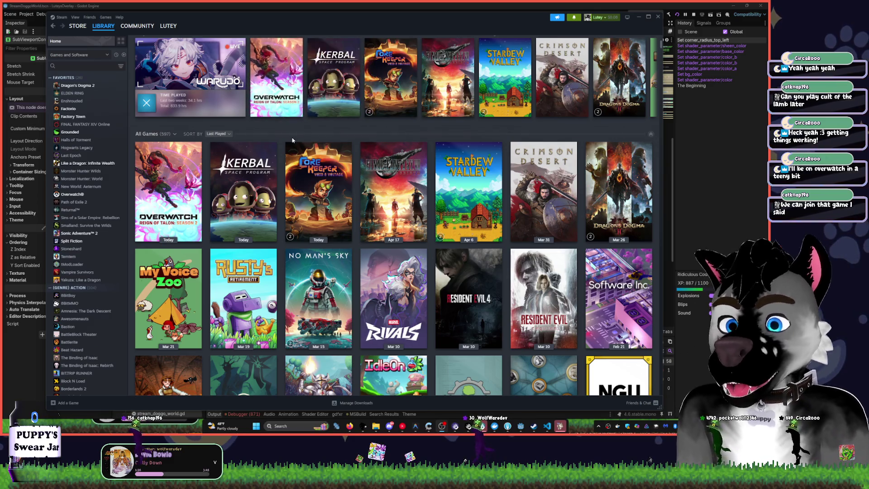
mouse_move(290, 149)
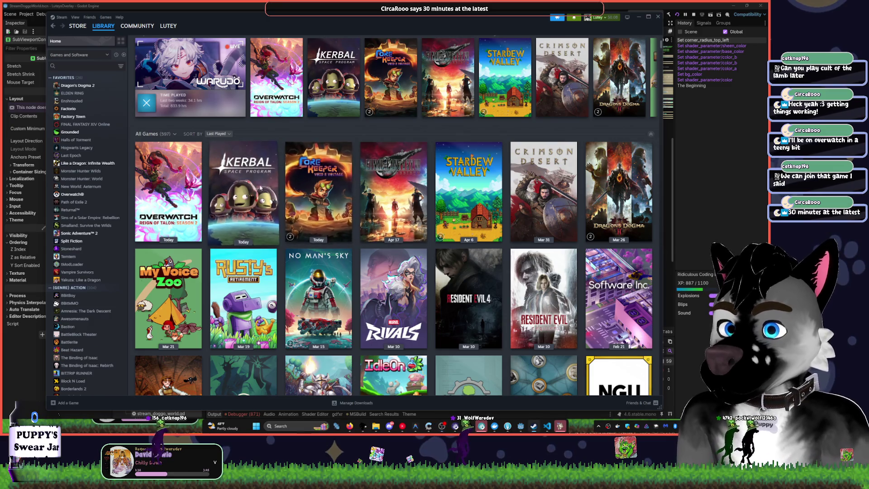
click(240, 169)
- Start Kerbal Space Program with the PLAY button
click(159, 141)
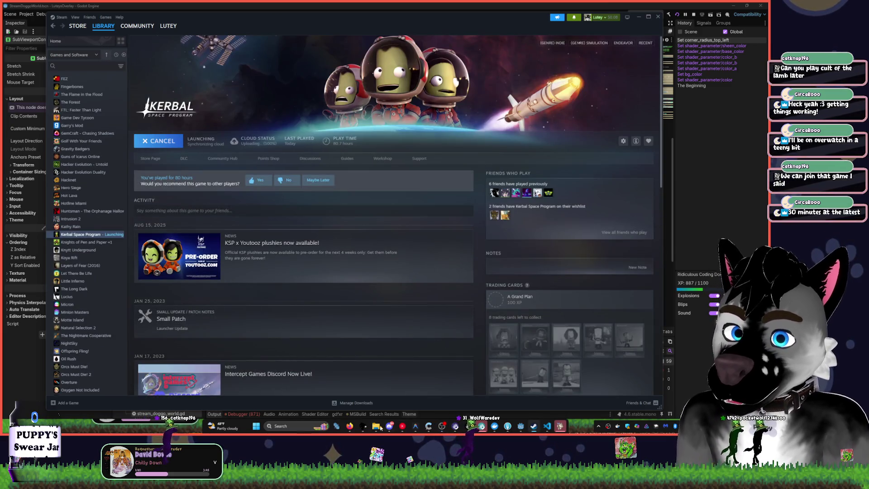
right_click(354, 428)
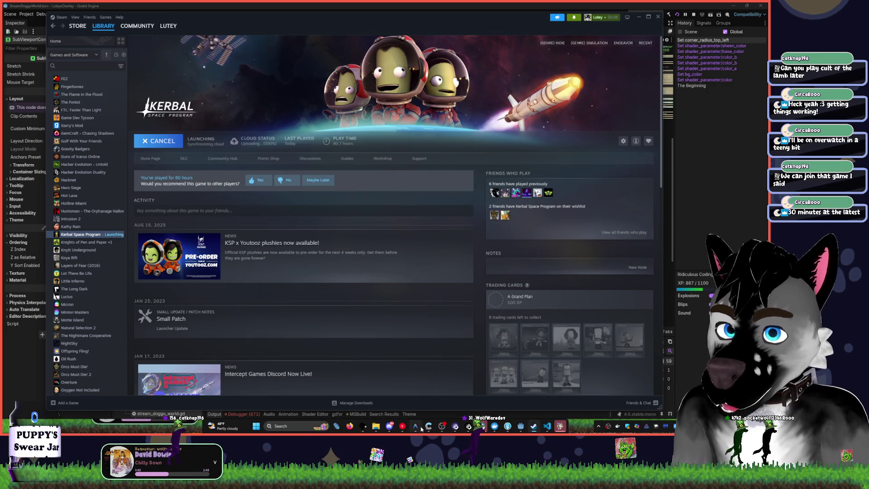
mouse_move(417, 427)
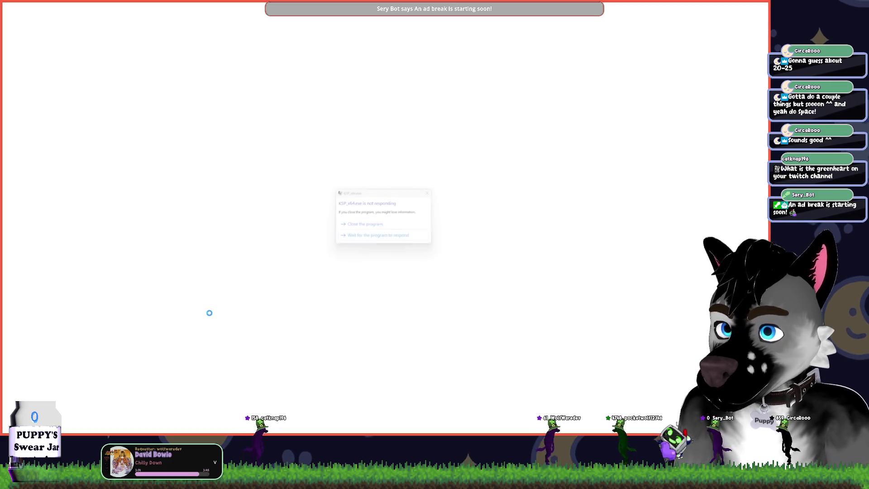
- Choose to wait for the unresponsive Kerbal Space Program rather than close it
click(346, 238)
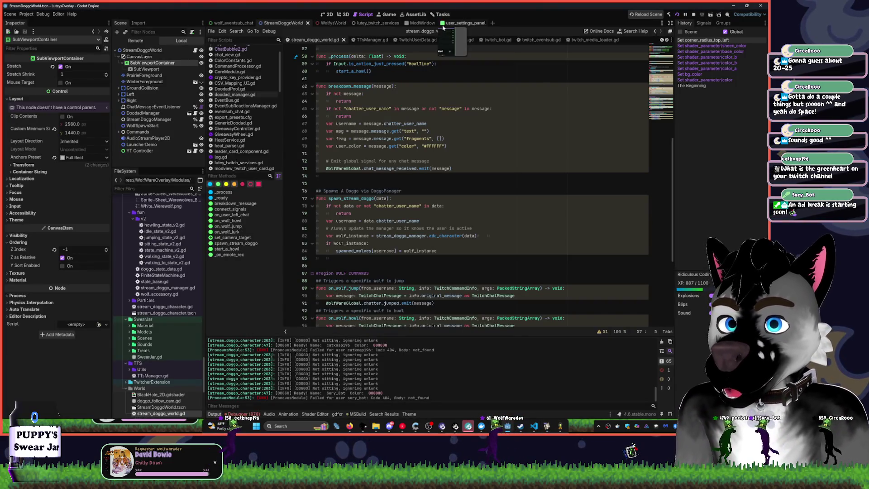
- Search Quick Open Scene for 'wolf' and 'ch', then close it without opening anything
click(498, 183)
key(ctrl+shift+o)
text(wol)
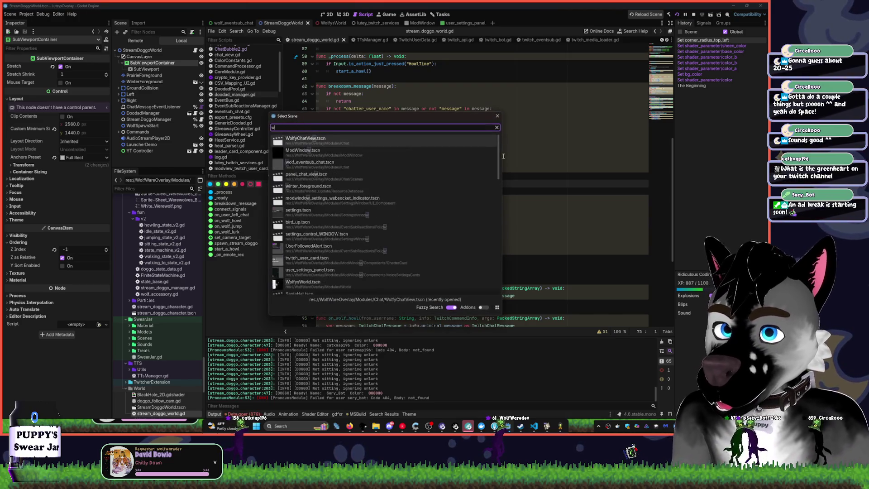
text(f)
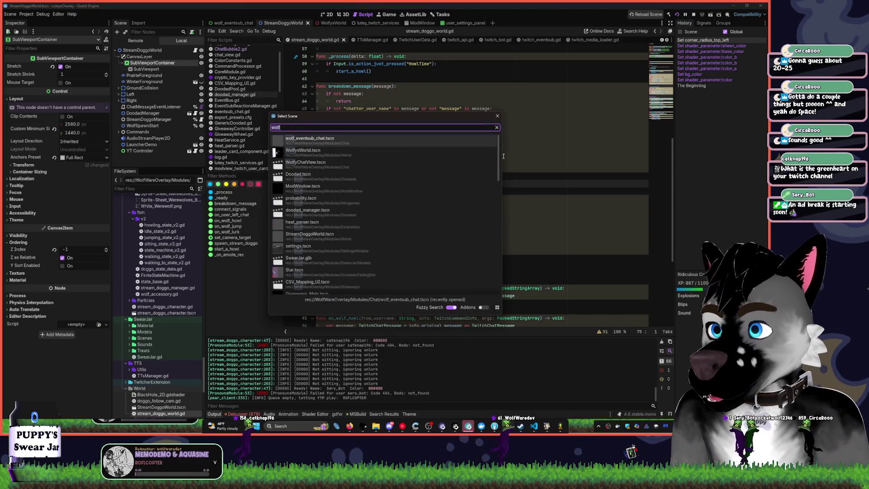
key(BackSpace)
key(BackSpace)
key(BackSpace)
text(ch)
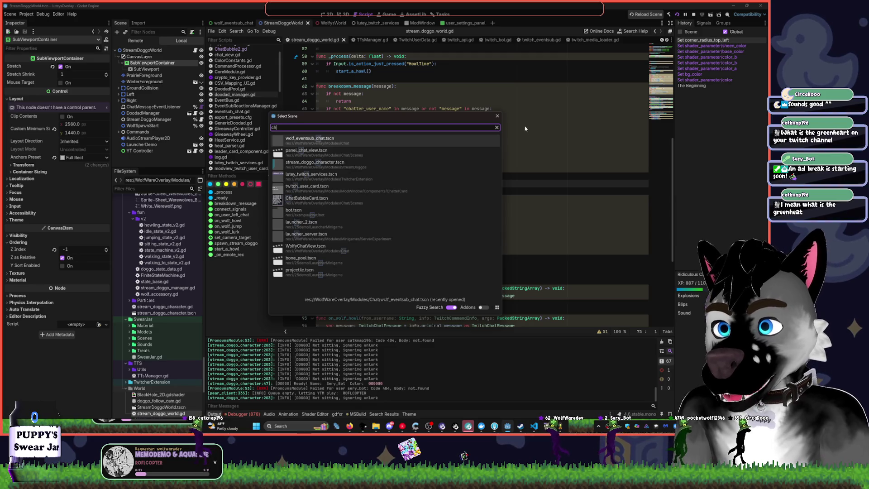
click(497, 115)
scroll(314, 170, up, 2)
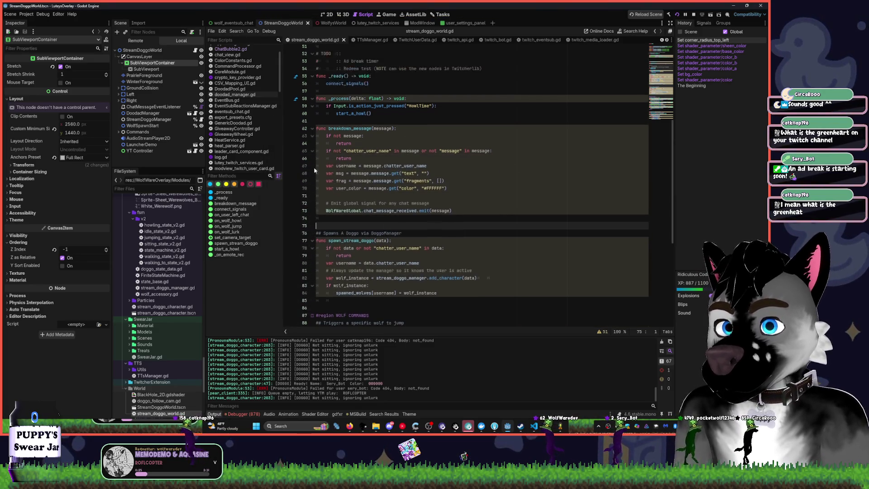
scroll(314, 170, up, 6)
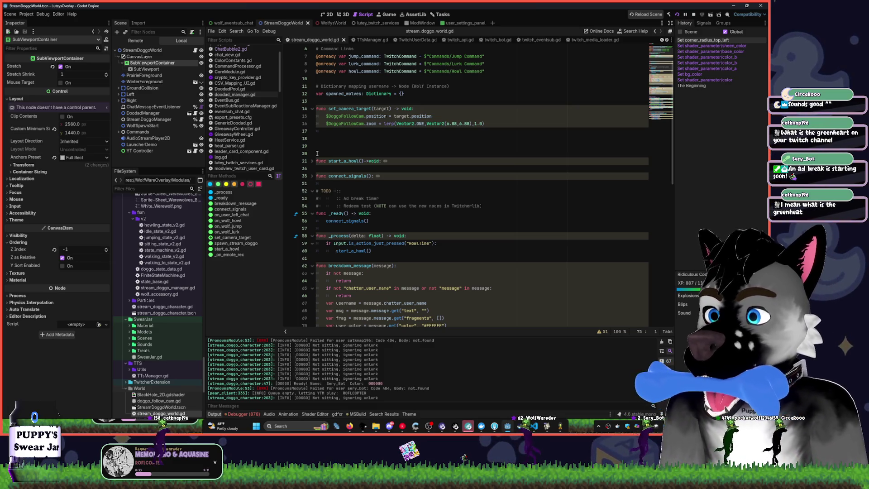
- Check on the loading game, then open and save stream_doggo_character.tscn
click(549, 429)
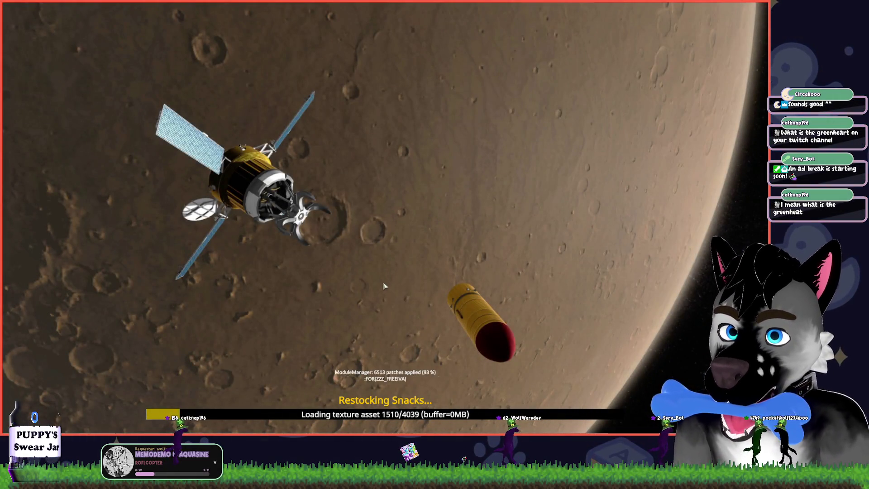
key(alt+Tab)
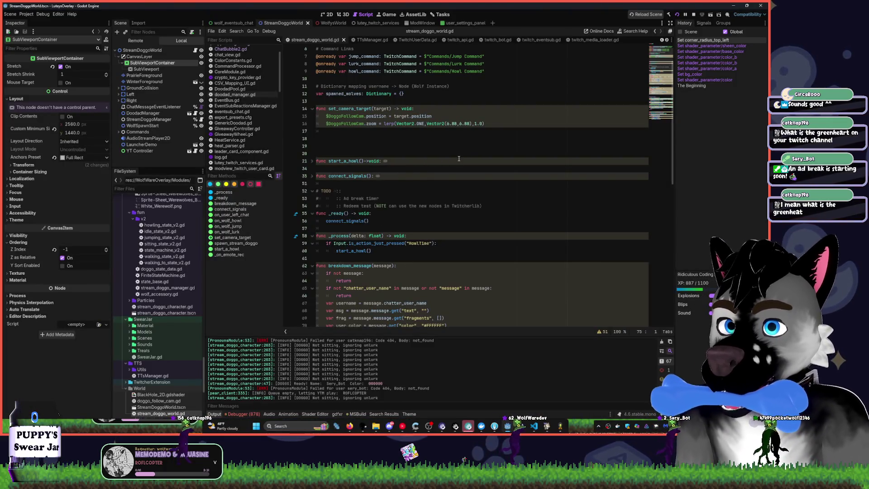
scroll(458, 158, up, 2)
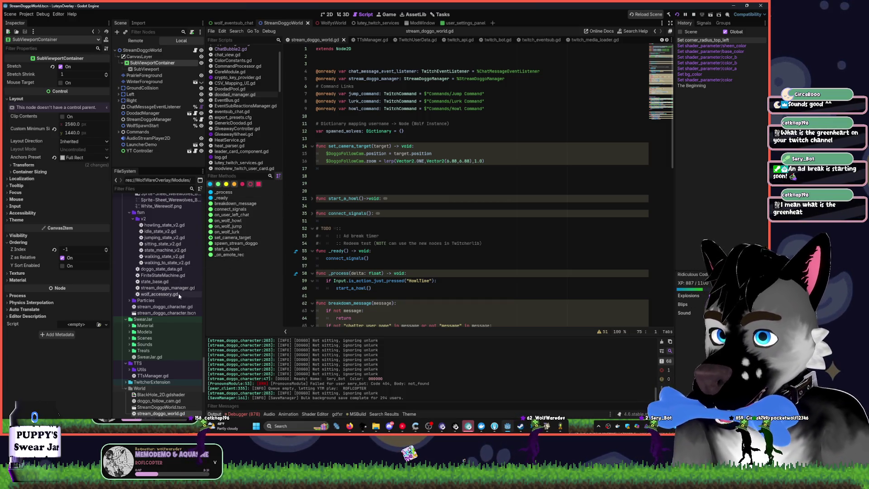
double_click(179, 312)
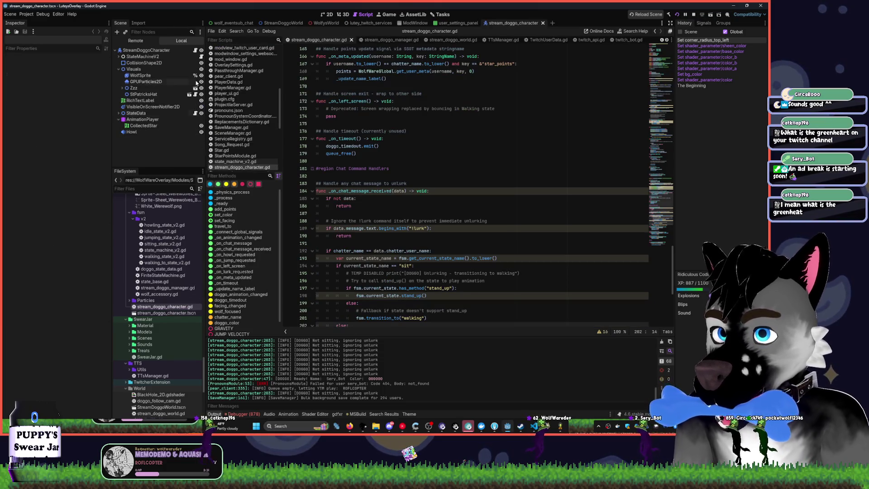
key(ctrl+s)
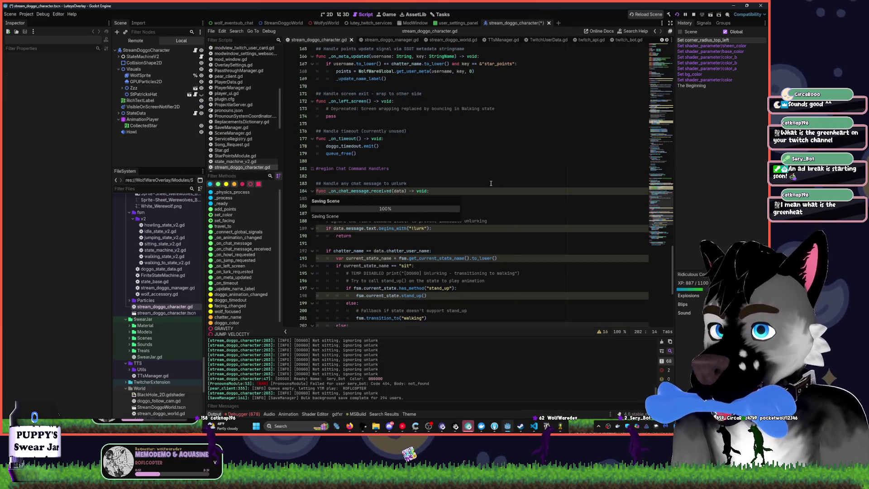
click(499, 161)
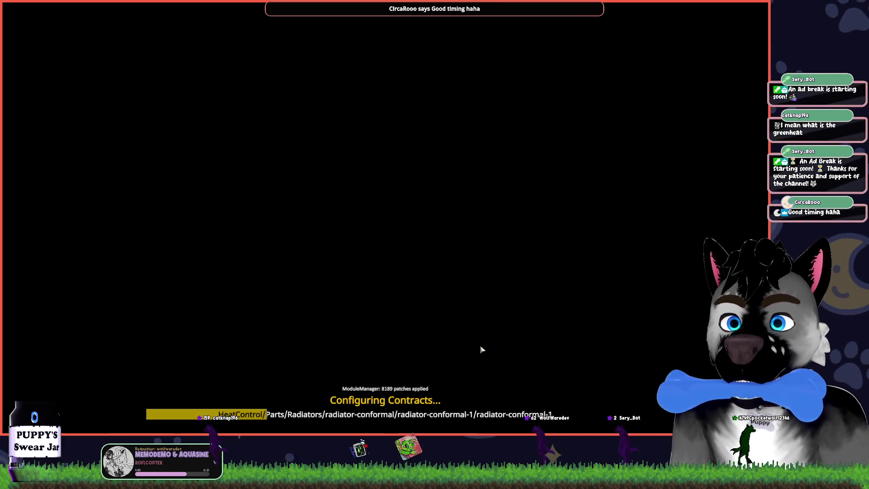
- Leave Kerbal Space Program loading and switch back to the Godot overlay project
key(alt+Tab)
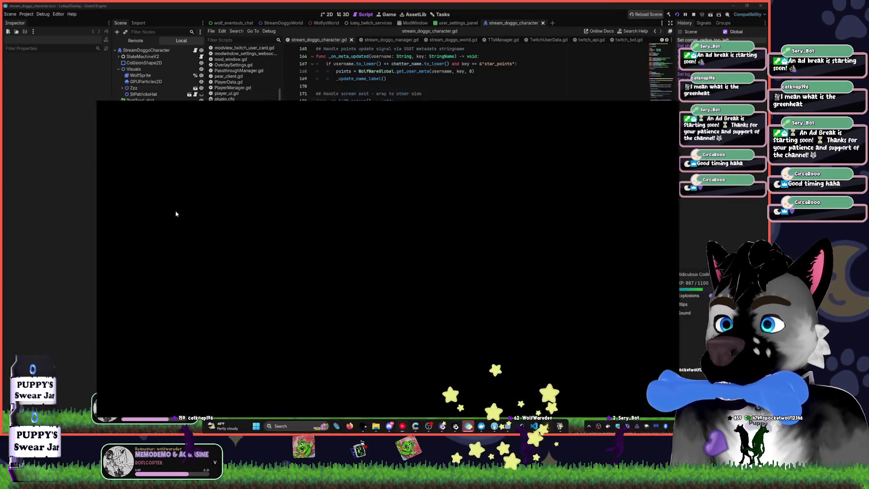
- Bring up YouTube Music's Ambient Wombo playlist, hide it briefly, then bring it back
key(alt+Tab)
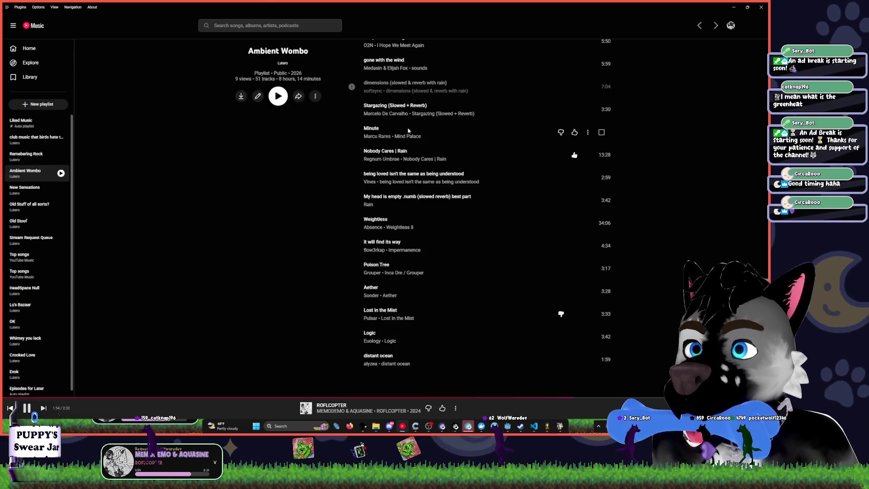
scroll(350, 68, up, 3)
scroll(350, 69, up, 15)
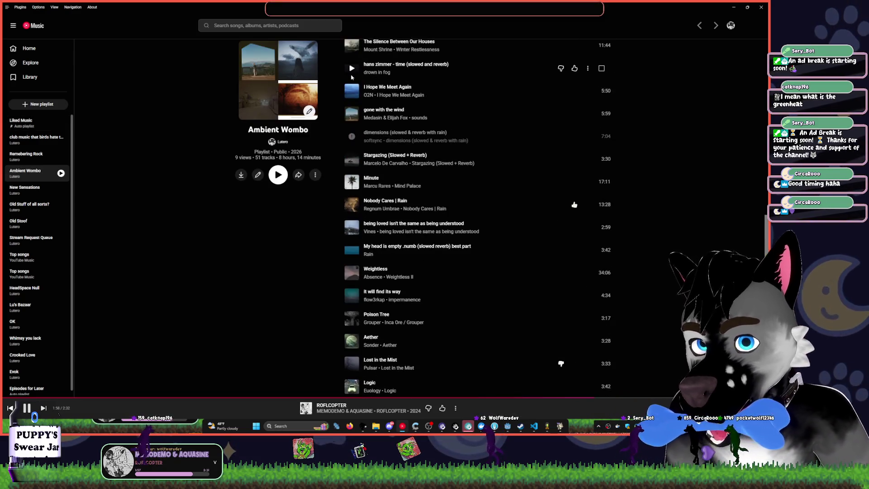
scroll(351, 77, up, 6)
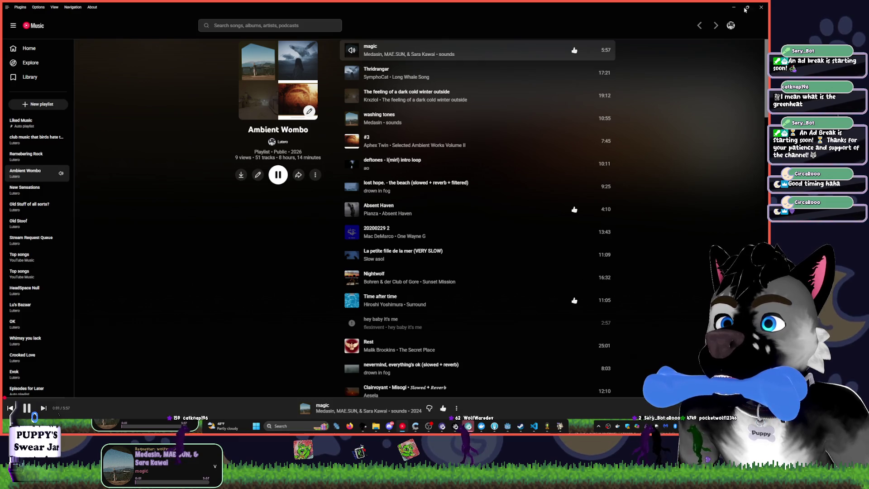
click(734, 7)
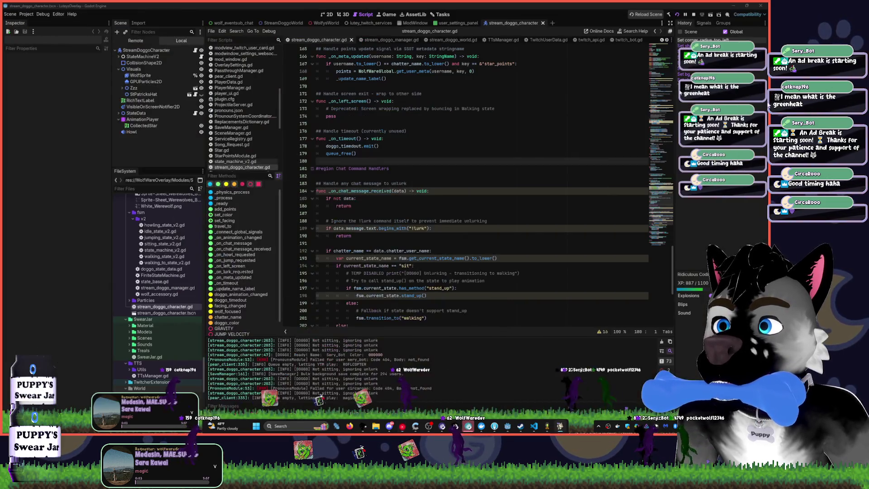
mouse_move(558, 431)
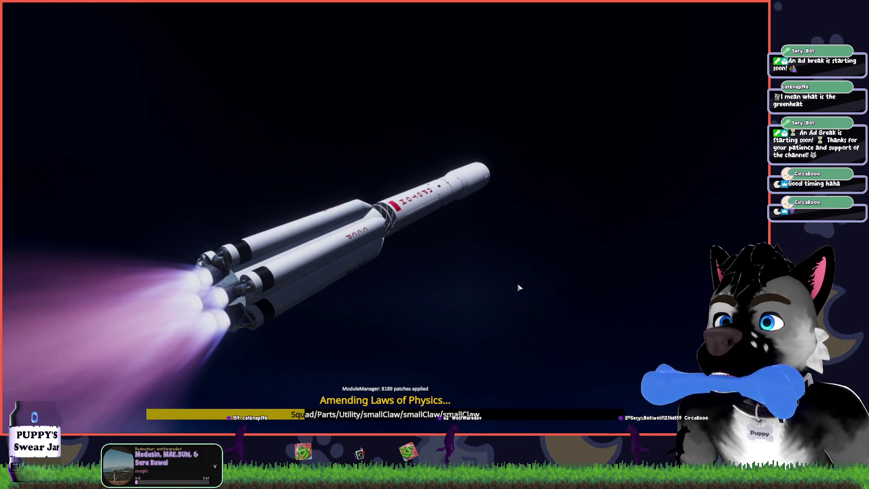
key(alt+Tab)
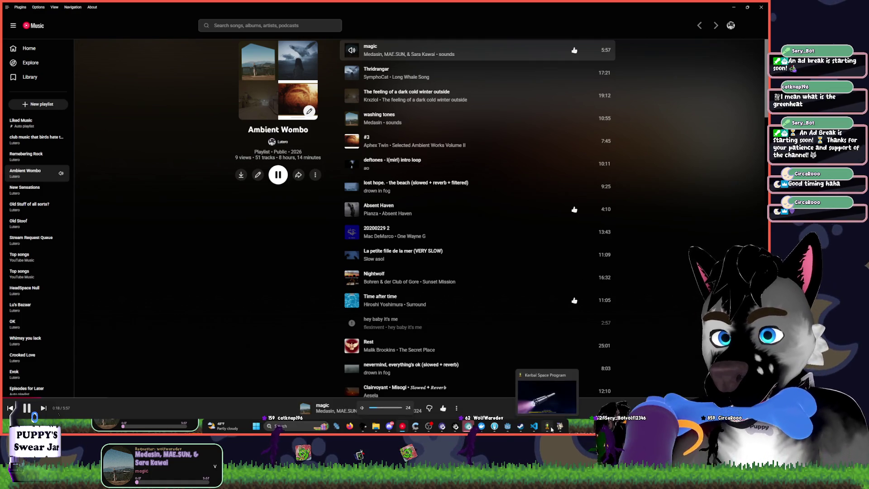
click(656, 426)
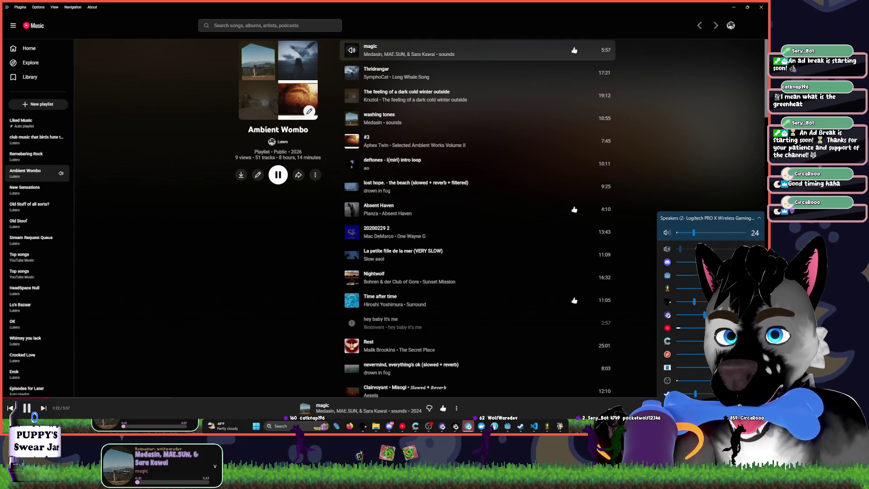
click(403, 430)
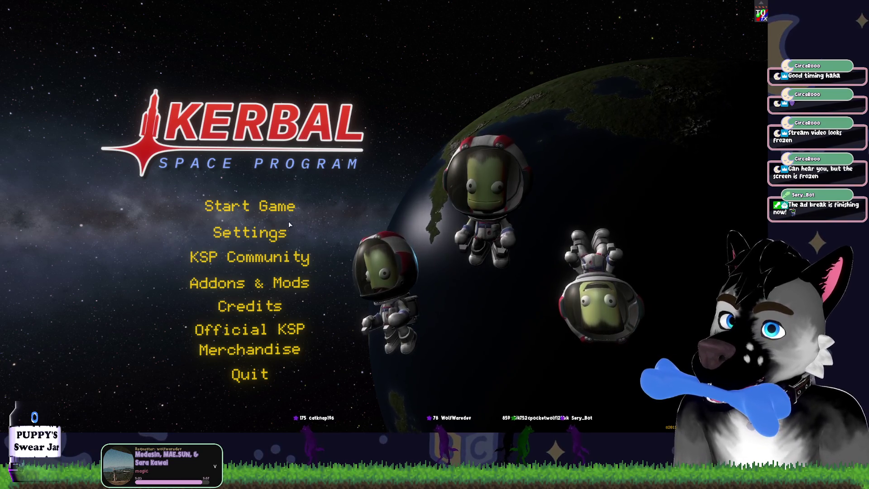
- Start a new game and name the save 'Soggier Skies'
click(277, 207)
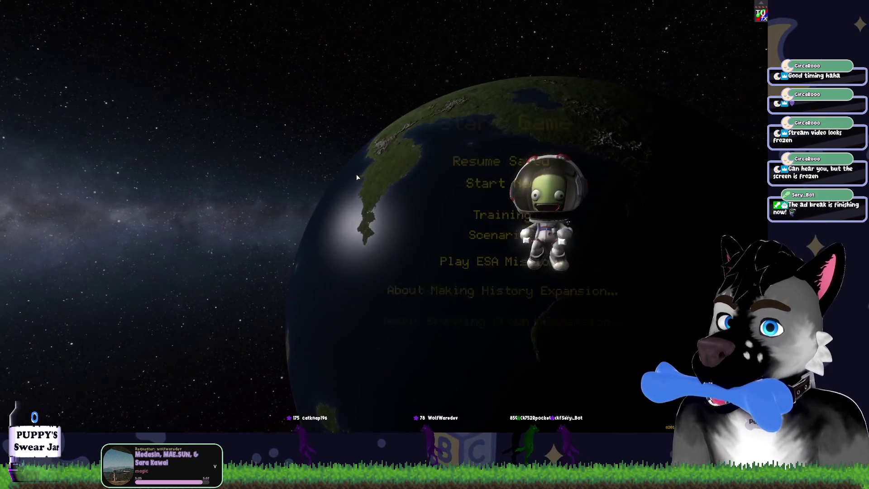
click(362, 178)
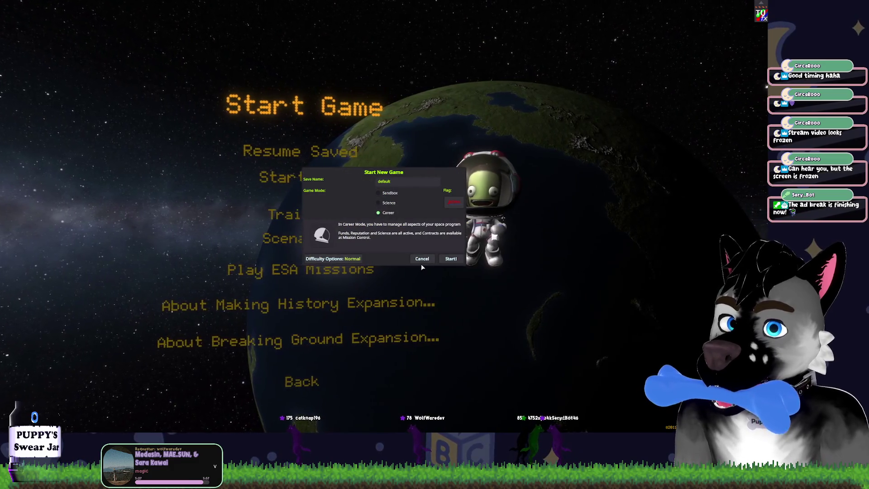
click(398, 180)
text(Unnamed)
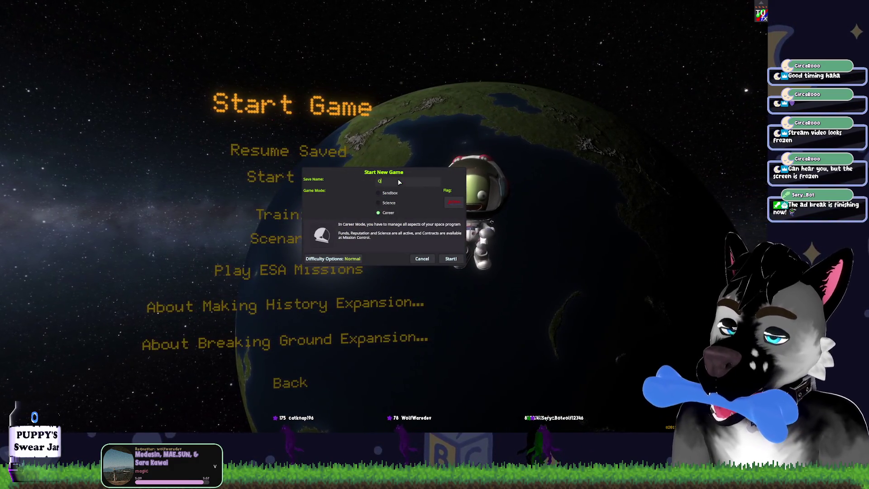
text(Soggier Sk)
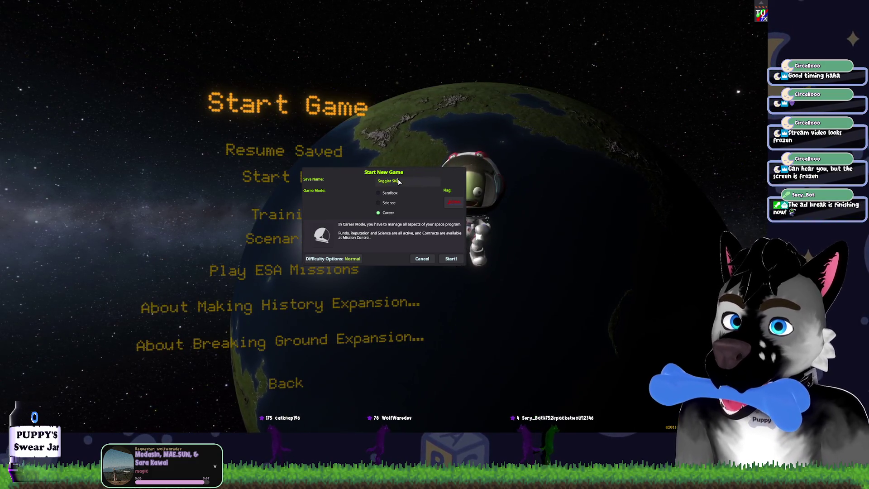
text(id)
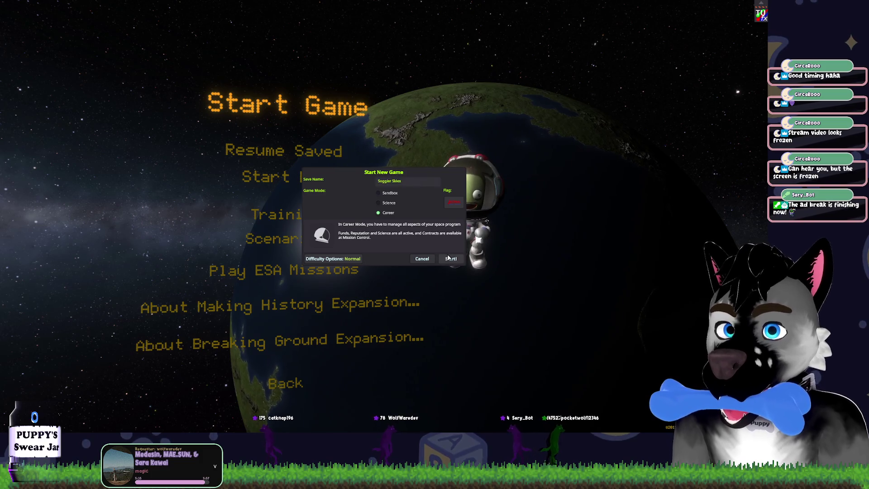
- Choose the NASA flag and launch the Soggier Skies Career game
click(454, 202)
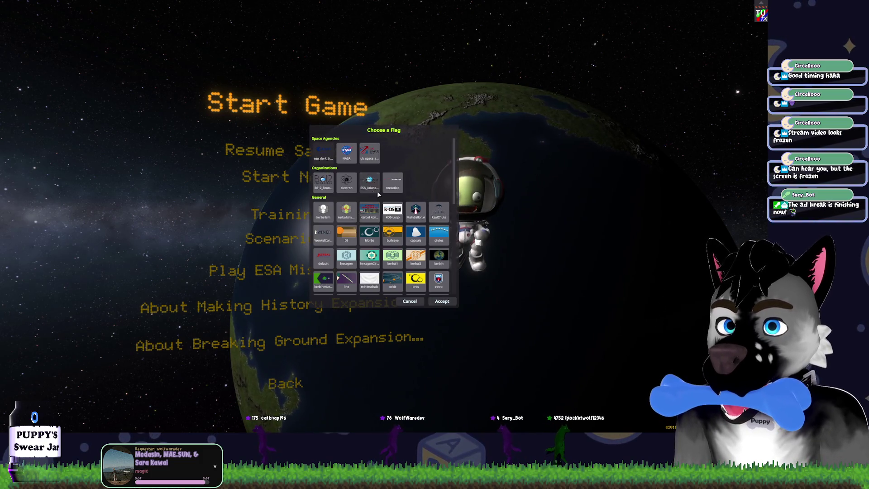
click(433, 302)
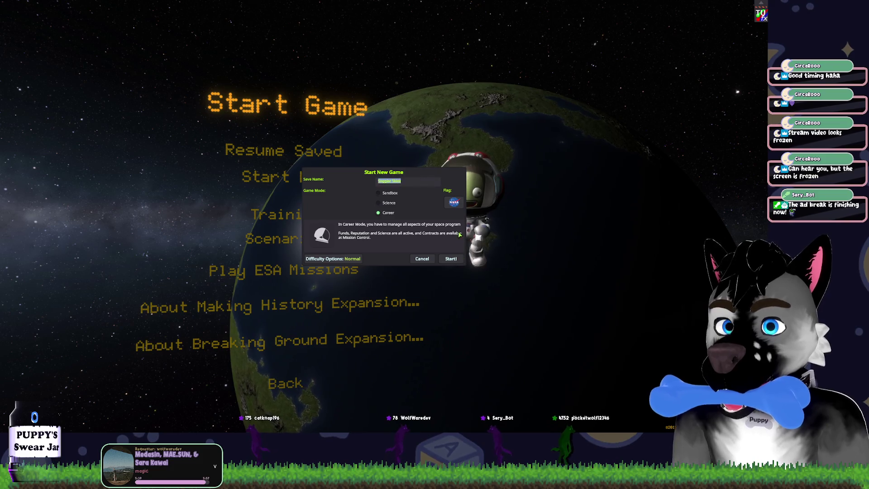
click(390, 180)
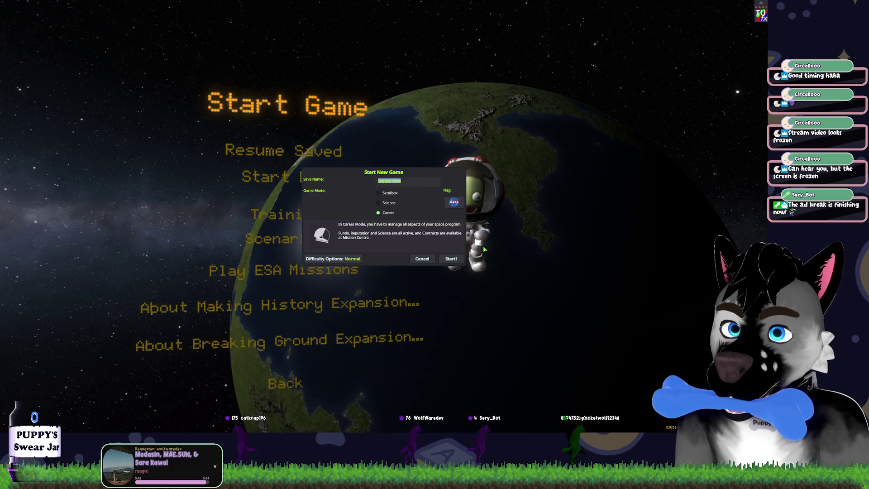
click(457, 259)
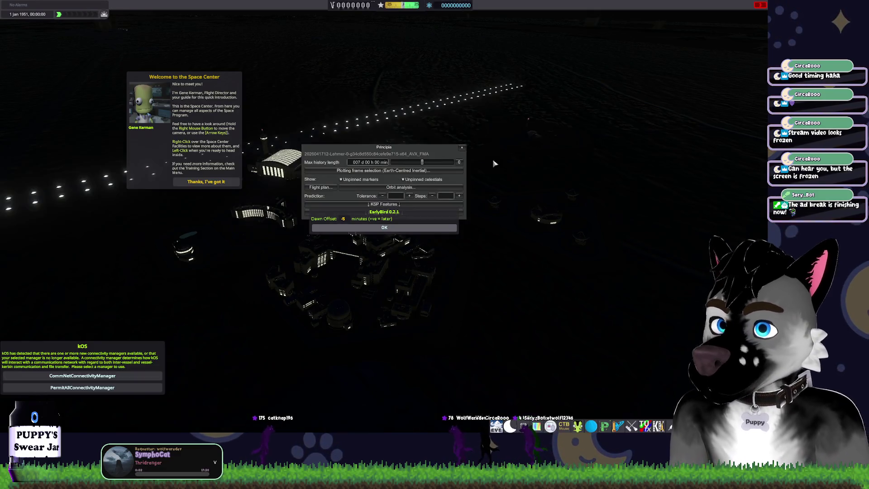
- Dismiss the EarlyBird, Principia, welcome and kOS notices, then time-warp to sunrise
click(392, 229)
drag(469, 148, 661, 50)
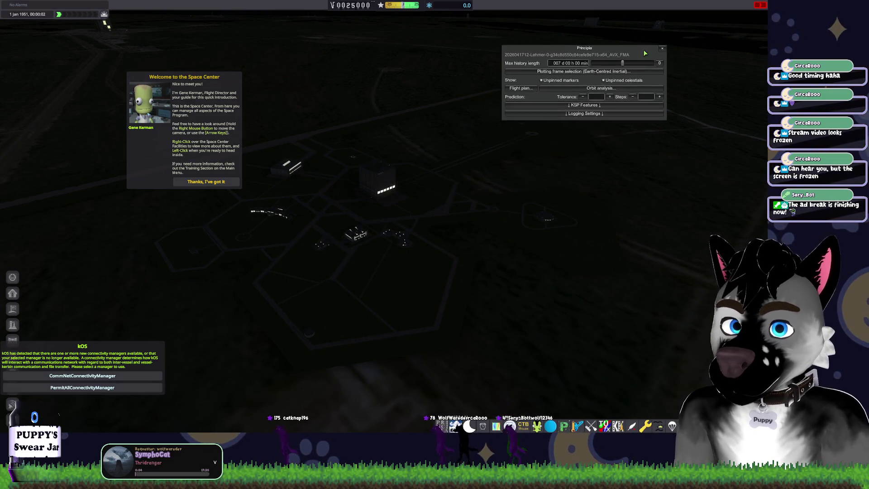
click(662, 51)
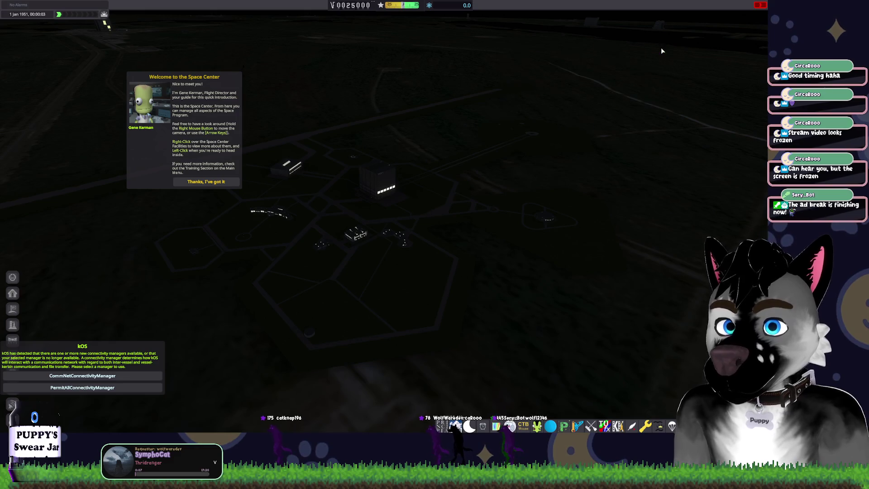
click(217, 182)
click(82, 375)
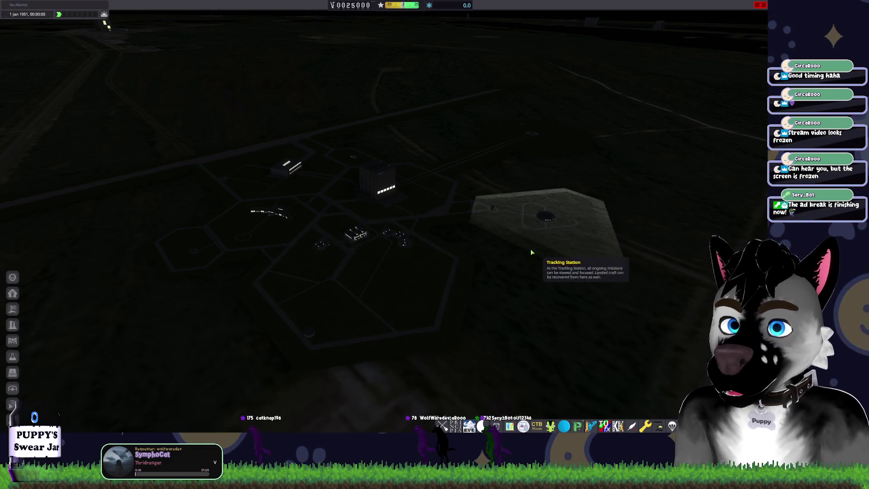
click(105, 16)
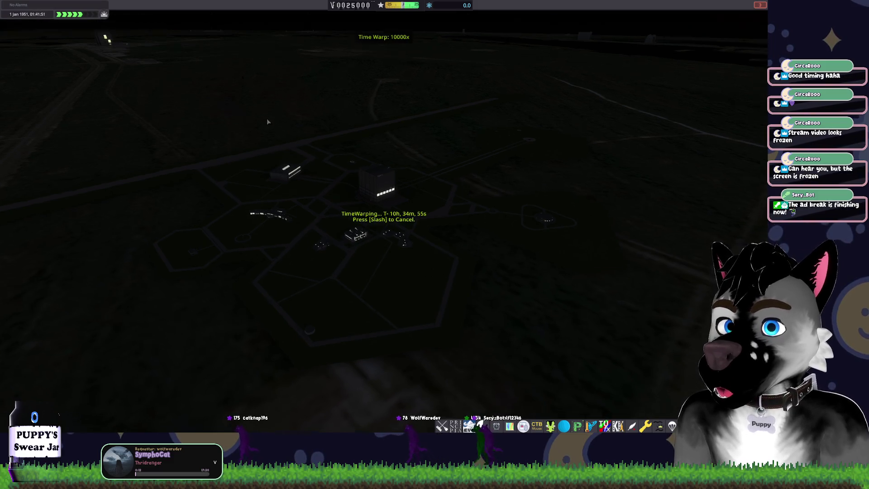